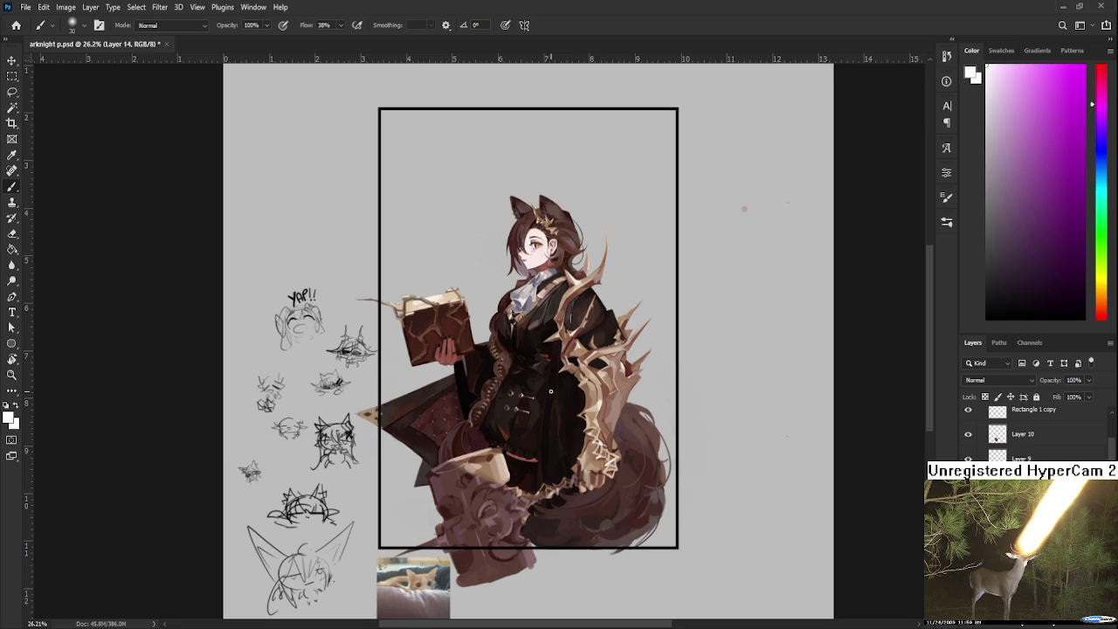
Step: Brush a soft grey haze over the tail and undo the oversized stroke
{"action": "left_click_drag", "start_coordinate": [621, 385], "coordinate": [616, 403]}
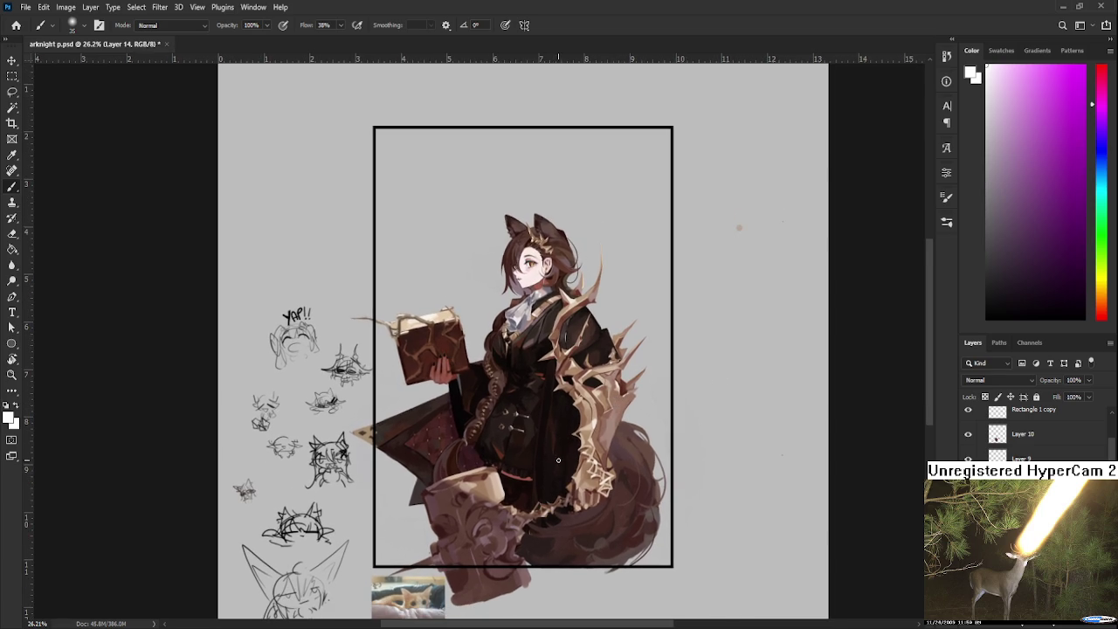
{"action": "mouse_move", "coordinate": [541, 520]}
{"action": "left_mouse_down"}
{"action": "mouse_move", "coordinate": [524, 489]}
{"action": "mouse_move", "coordinate": [570, 486]}
{"action": "mouse_move", "coordinate": [530, 495]}
{"action": "mouse_move", "coordinate": [538, 394]}
{"action": "left_mouse_up"}
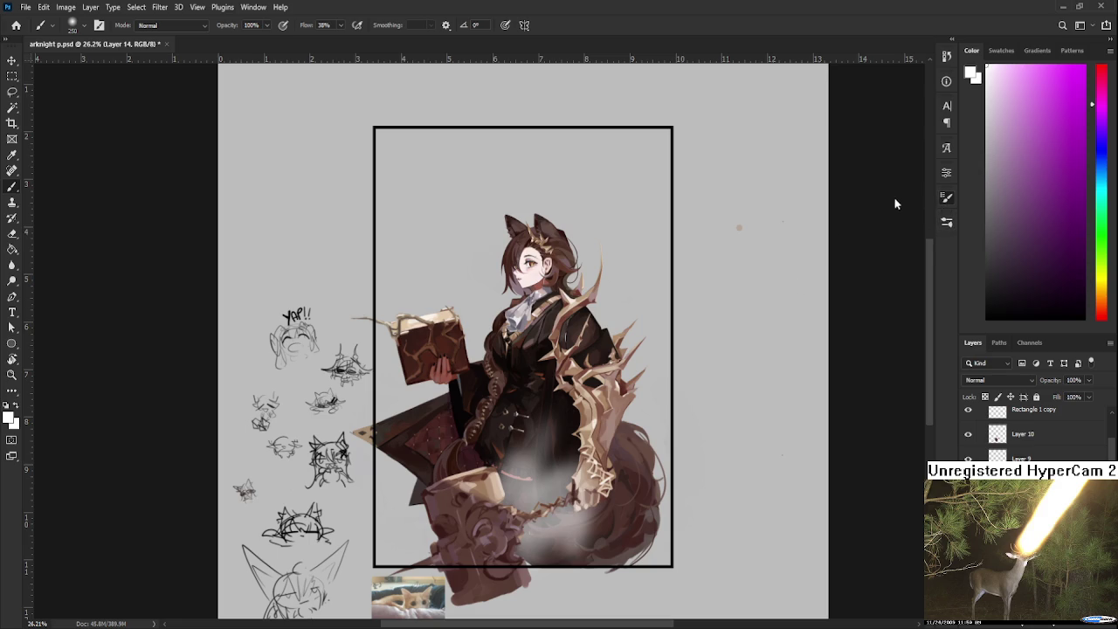
{"action": "scroll", "coordinate": [559, 401], "scroll_direction": "down", "scroll_amount": 2}
{"action": "key", "text": "ctrl+z"}
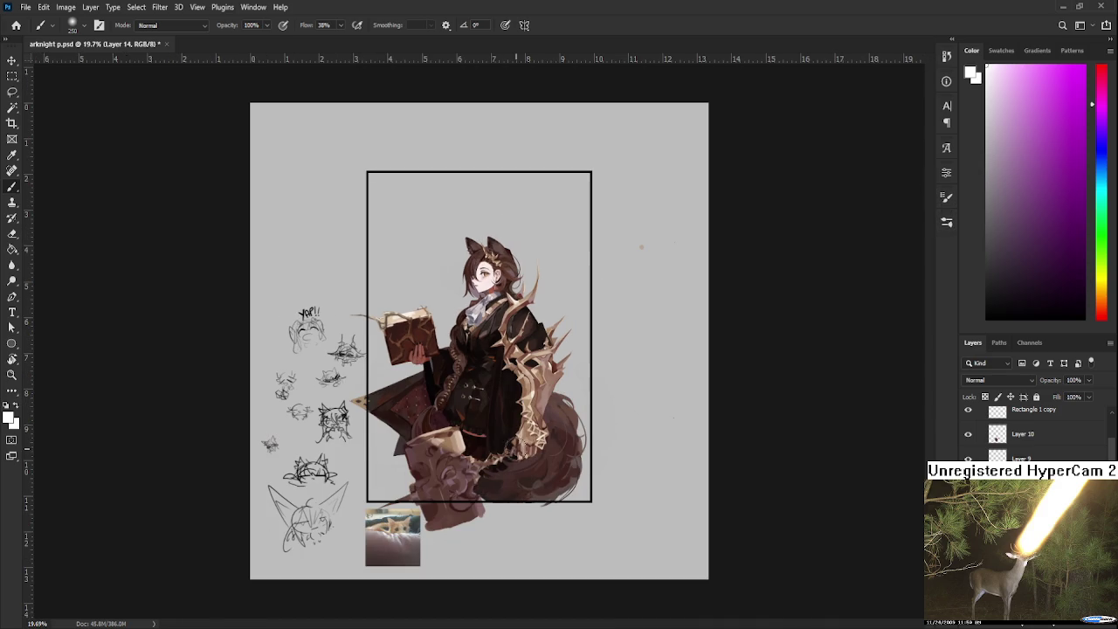
{"action": "left_click_drag", "start_coordinate": [462, 432], "coordinate": [524, 436]}
{"action": "key", "text": "ctrl+z"}
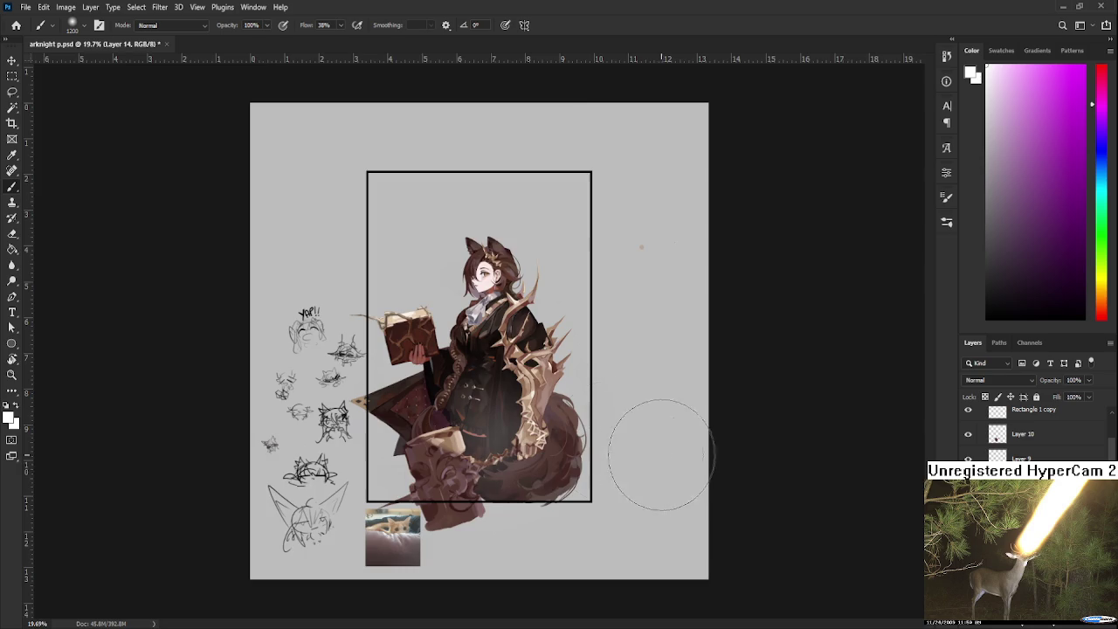
Step: Lay a soft light grey haze over the dark lower dress and tail
{"action": "scroll", "coordinate": [559, 419], "scroll_direction": "up", "scroll_amount": 3}
{"action": "scroll", "coordinate": [512, 402], "scroll_direction": "up", "scroll_amount": 1}
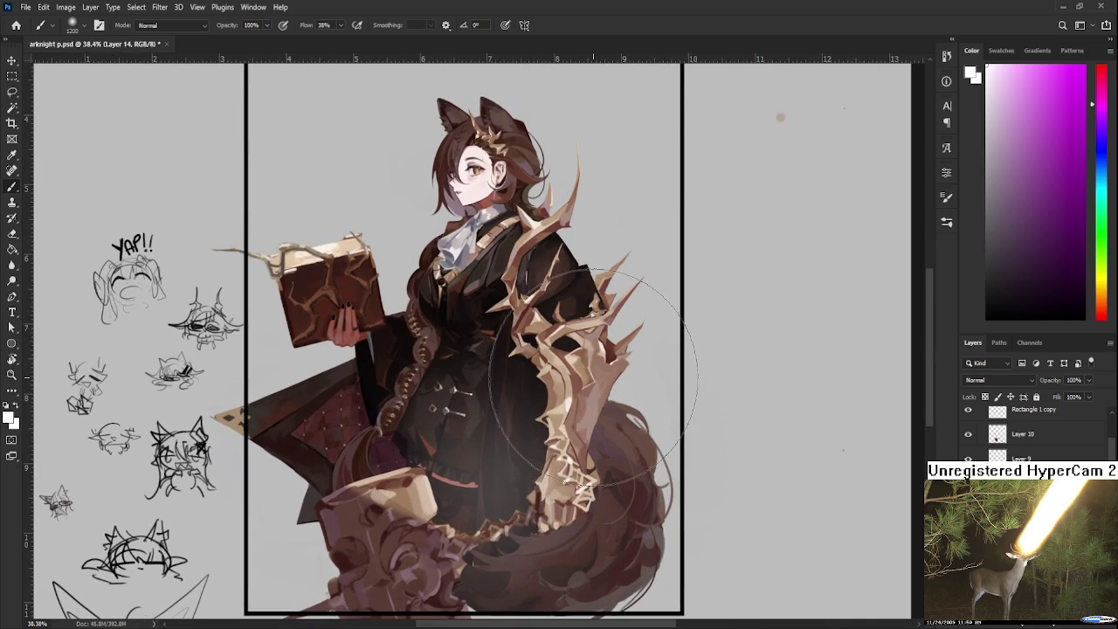
{"action": "left_click_drag", "start_coordinate": [592, 377], "coordinate": [595, 300]}
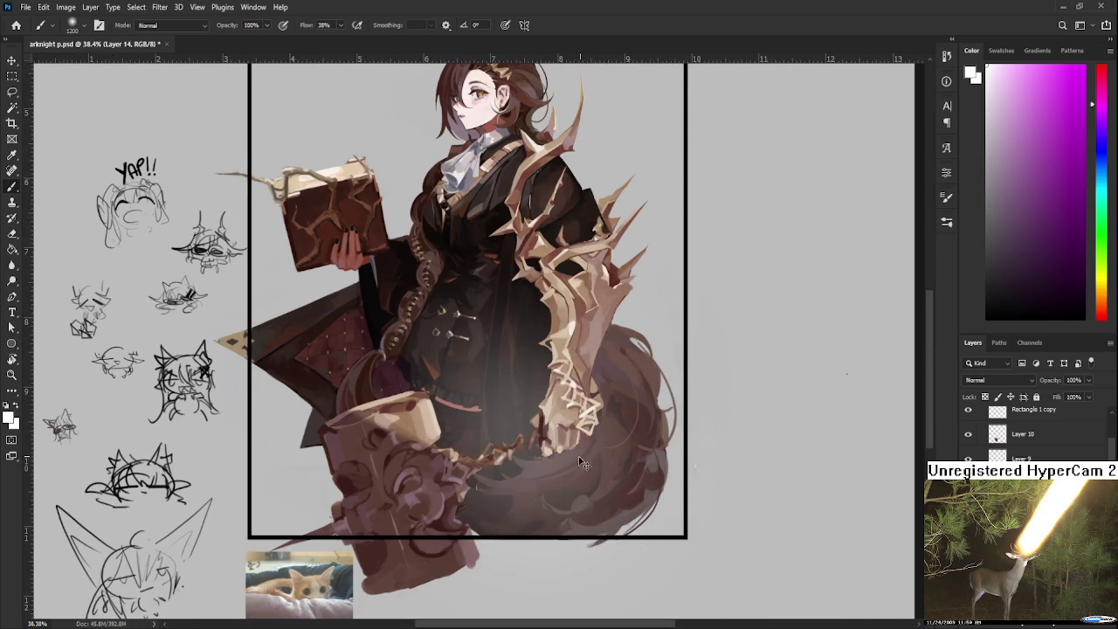
{"action": "left_click_drag", "start_coordinate": [509, 498], "coordinate": [515, 376]}
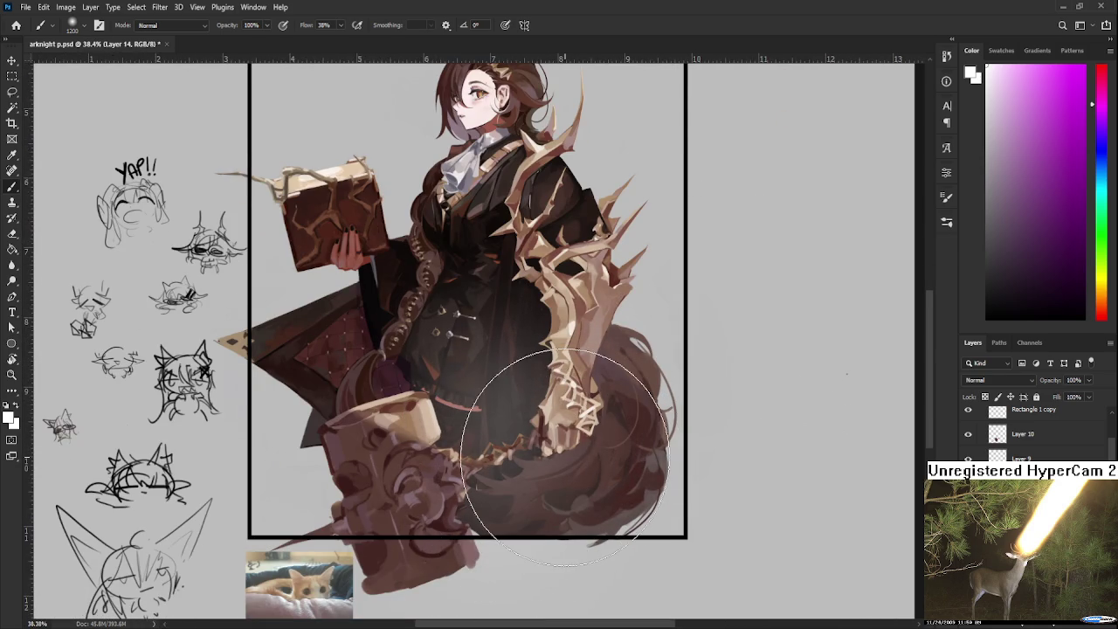
{"action": "key", "text": "e"}
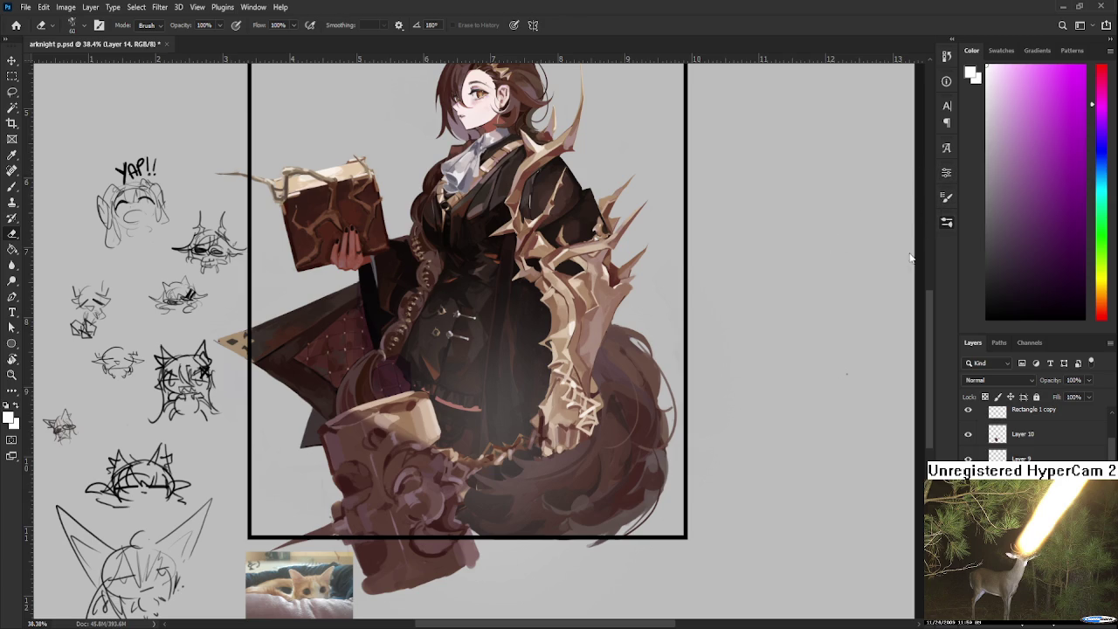
Step: Undo the stray straight eraser stroke drawn down the coat
{"action": "left_click_drag", "start_coordinate": [449, 313], "coordinate": [450, 454]}
{"action": "key", "text": "ctrl+z"}
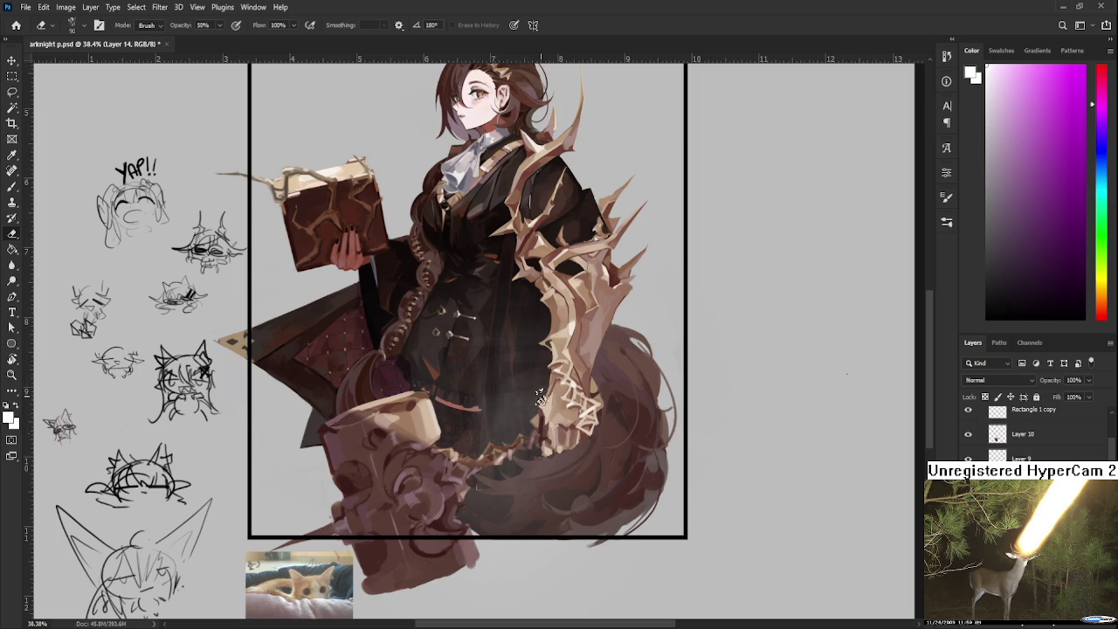
Step: Erase part of the grey haze over the lower torso at 50% opacity
{"action": "left_click_drag", "start_coordinate": [532, 361], "coordinate": [524, 413]}
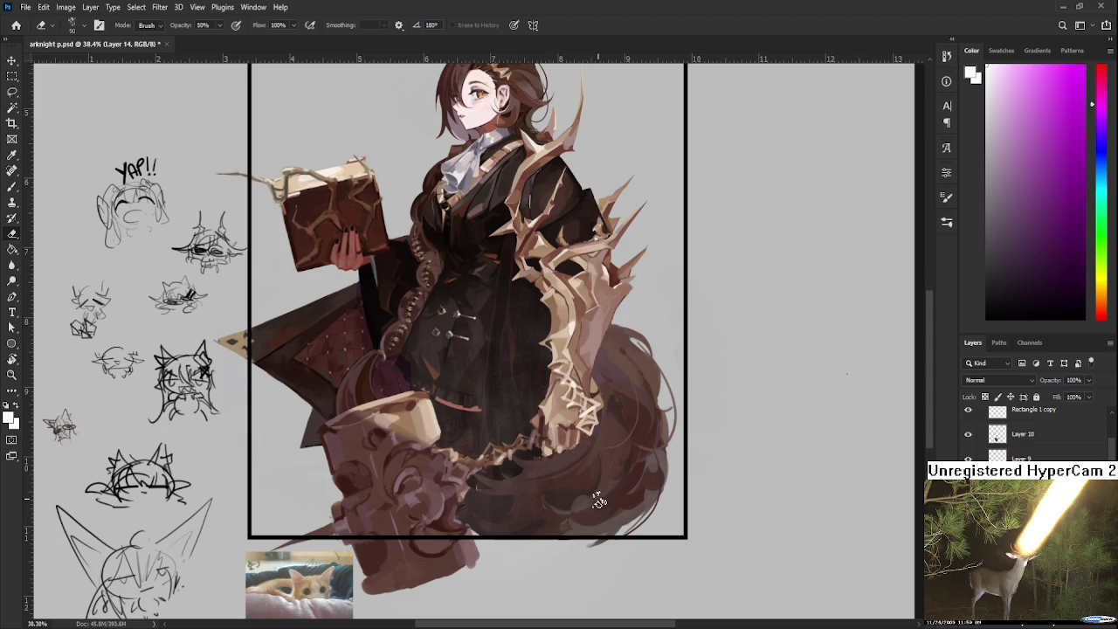
{"action": "scroll", "coordinate": [599, 500], "scroll_direction": "down", "scroll_amount": 3}
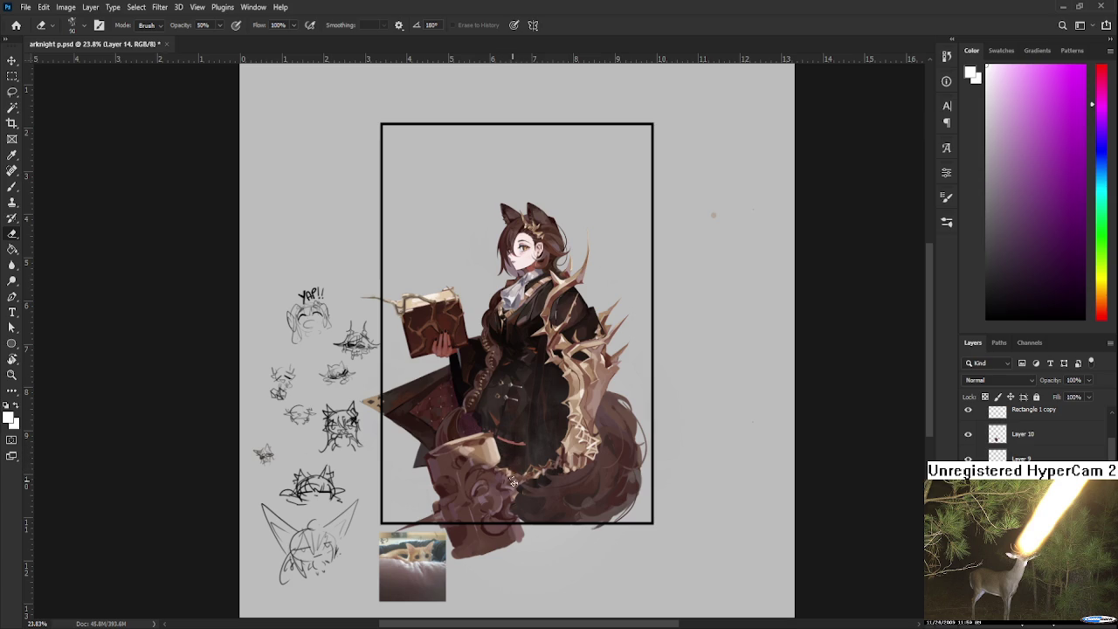
{"action": "scroll", "coordinate": [576, 396], "scroll_direction": "down", "scroll_amount": 2}
Step: Zoom in and out around the girl to review the lower coat
{"action": "scroll", "coordinate": [524, 393], "scroll_direction": "up", "scroll_amount": 8}
{"action": "scroll", "coordinate": [524, 393], "scroll_direction": "up", "scroll_amount": 2}
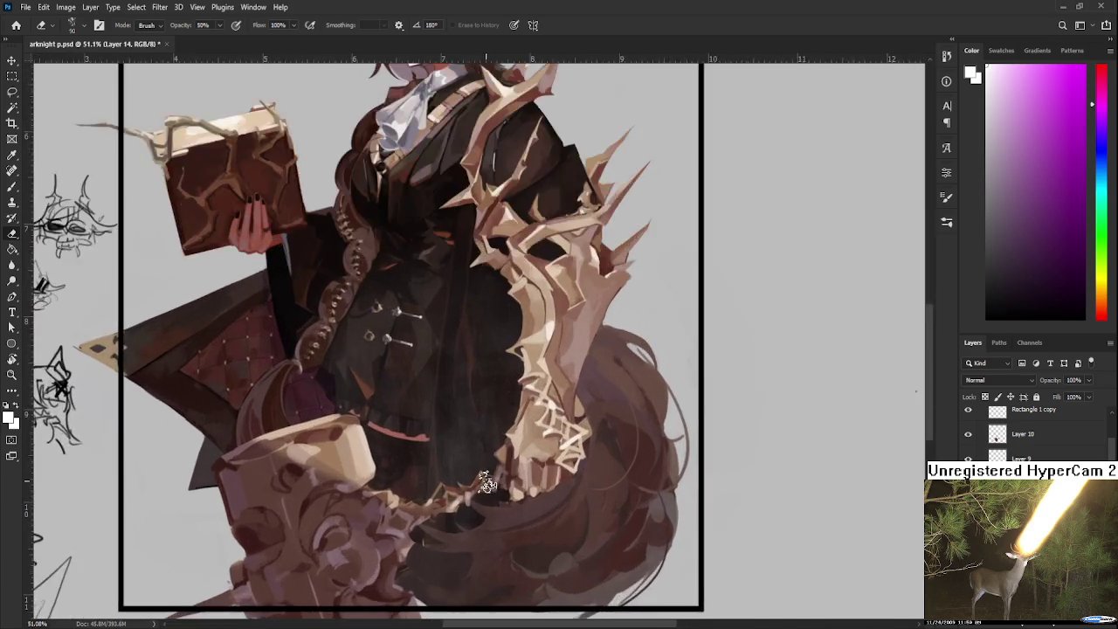
{"action": "scroll", "coordinate": [525, 393], "scroll_direction": "up", "scroll_amount": 4}
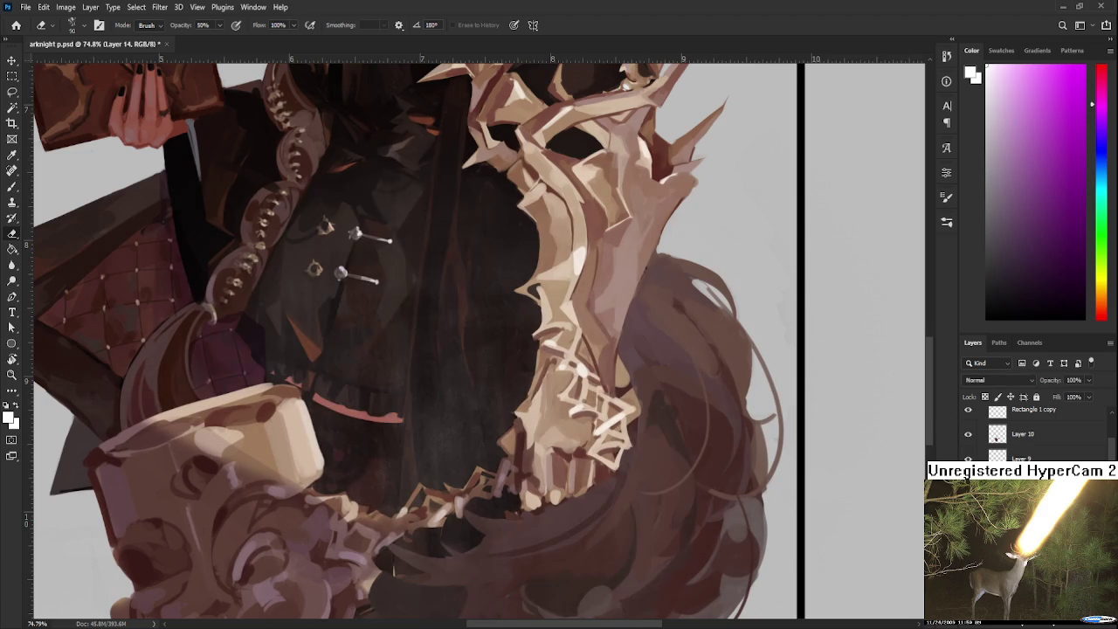
{"action": "scroll", "coordinate": [467, 432], "scroll_direction": "down", "scroll_amount": 5}
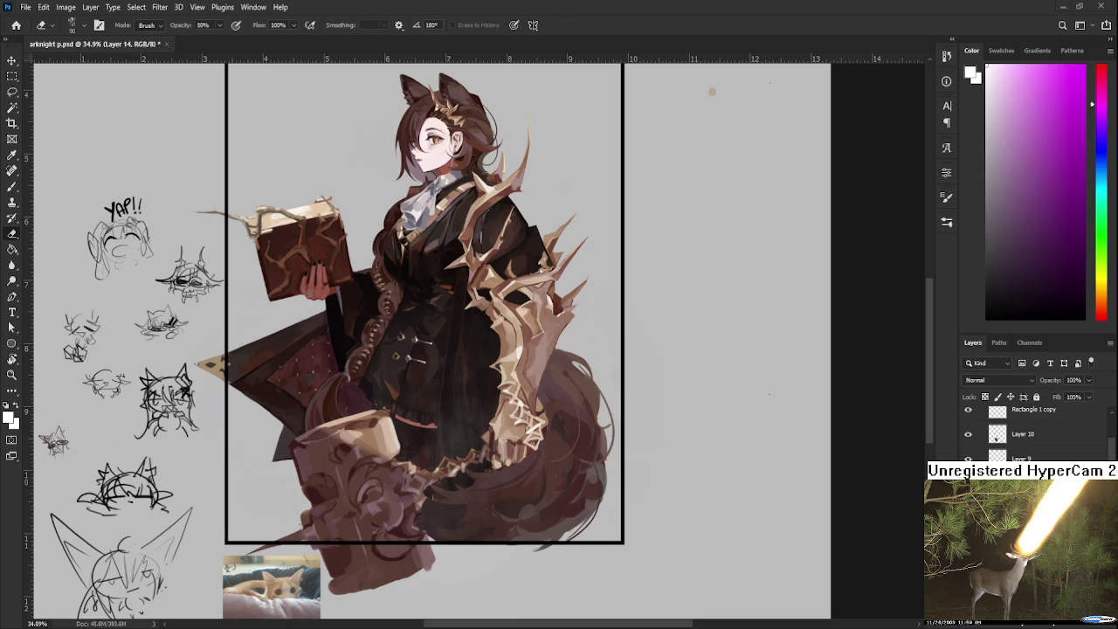
{"action": "scroll", "coordinate": [451, 362], "scroll_direction": "down", "scroll_amount": 2}
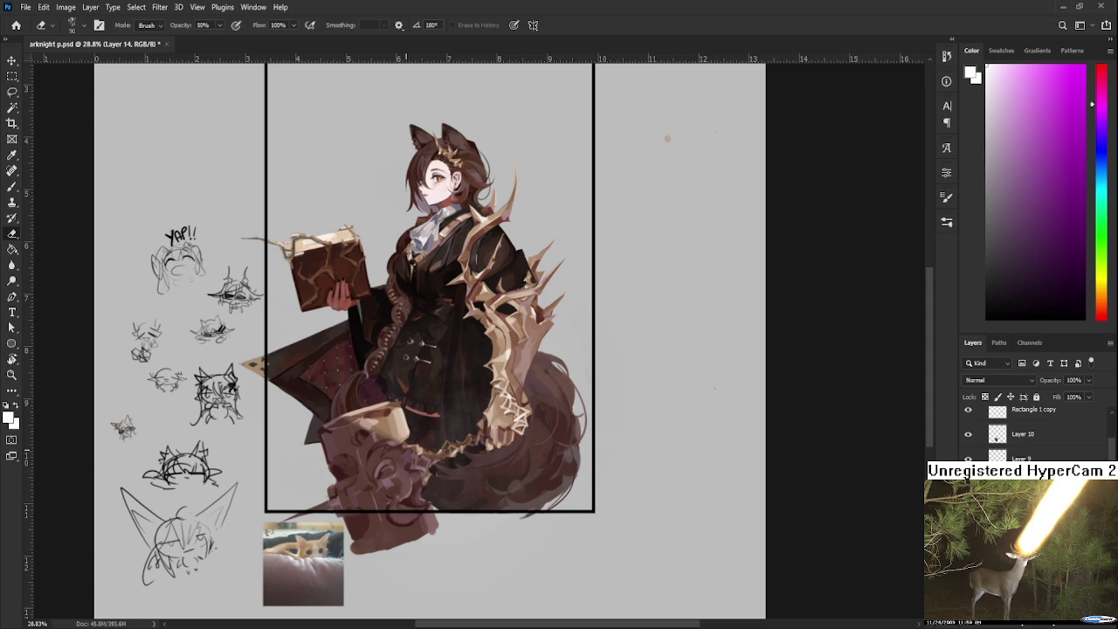
Step: Mirror the canvas horizontally to check the composition, then flip it back
{"action": "scroll", "coordinate": [462, 442], "scroll_direction": "down", "scroll_amount": 2}
{"action": "scroll", "coordinate": [462, 442], "scroll_direction": "up", "scroll_amount": 1}
{"action": "scroll", "coordinate": [496, 419], "scroll_direction": "down", "scroll_amount": 1}
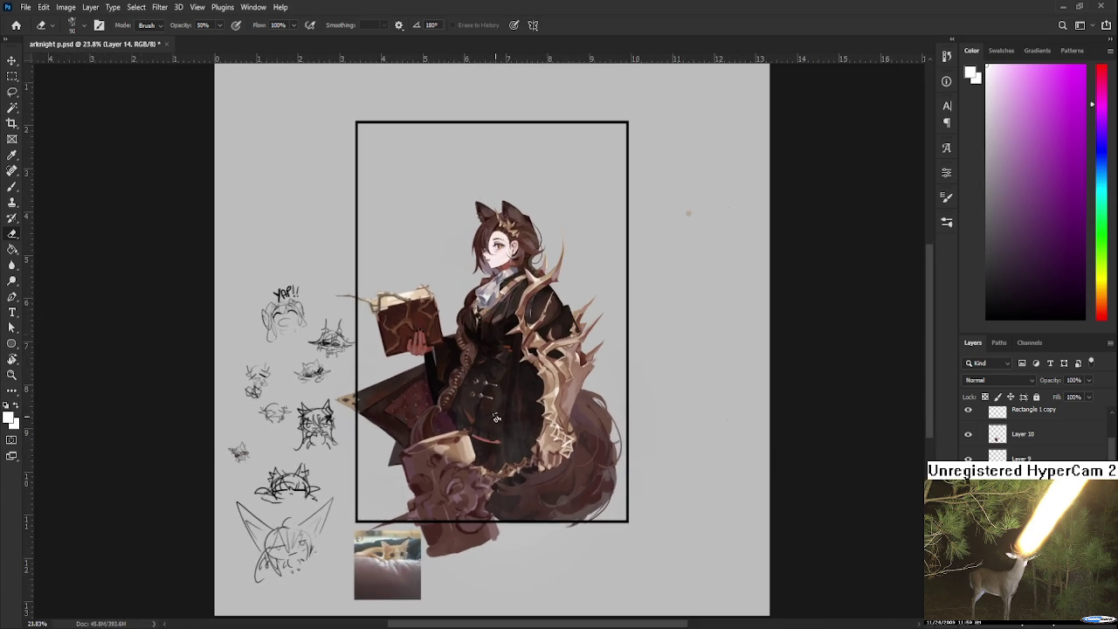
{"action": "scroll", "coordinate": [495, 419], "scroll_direction": "up", "scroll_amount": 1}
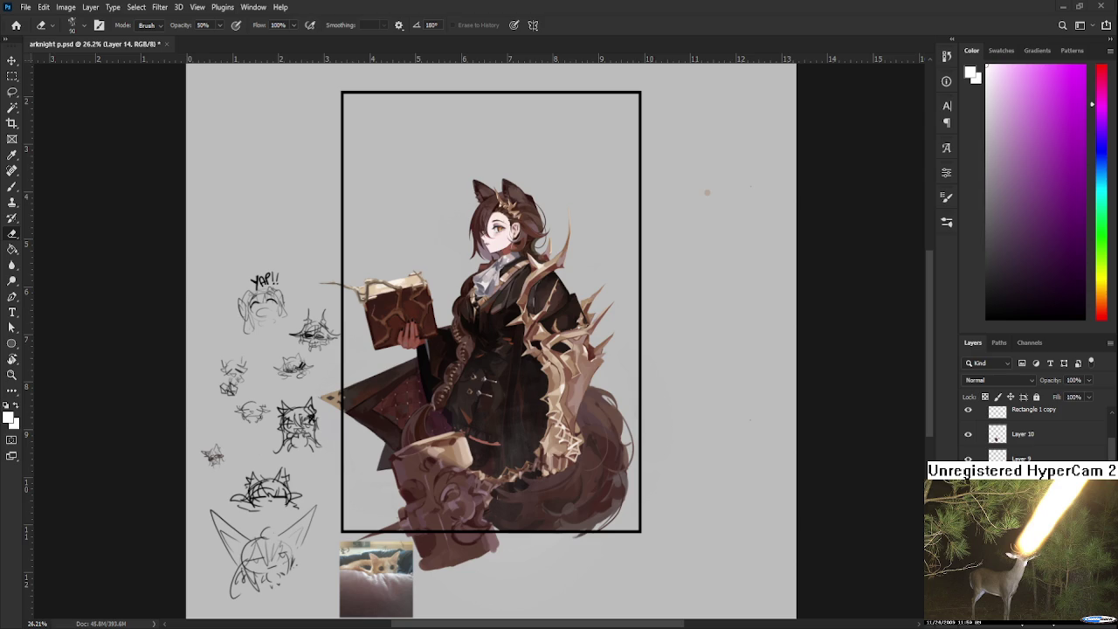
{"action": "scroll", "coordinate": [521, 489], "scroll_direction": "up", "scroll_amount": 1}
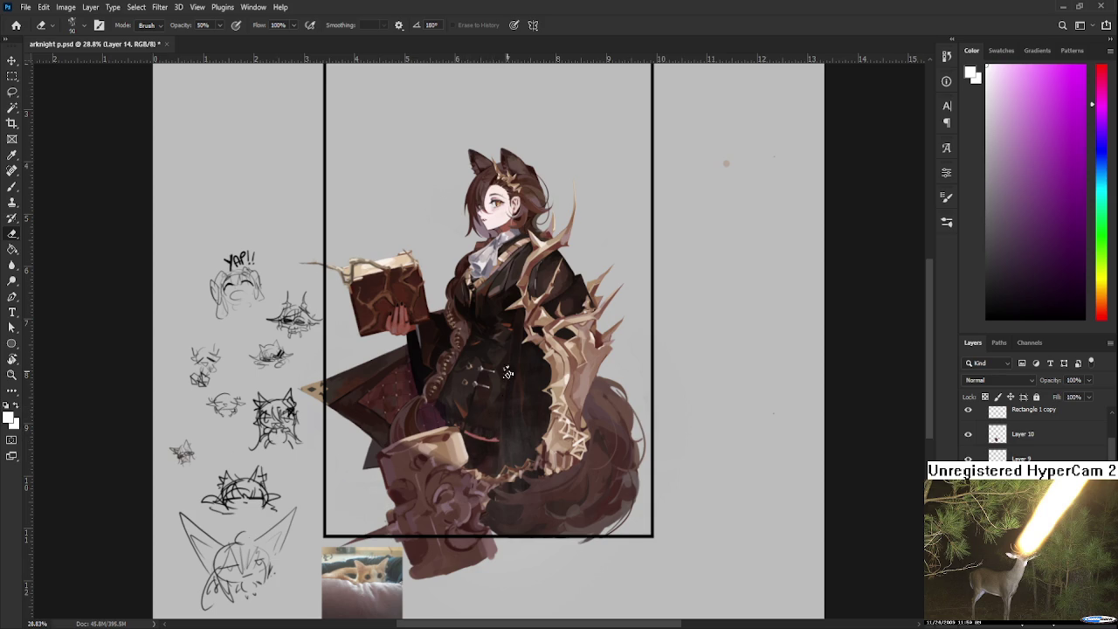
{"action": "scroll", "coordinate": [507, 389], "scroll_direction": "up", "scroll_amount": 2}
{"action": "scroll", "coordinate": [519, 429], "scroll_direction": "down", "scroll_amount": 2}
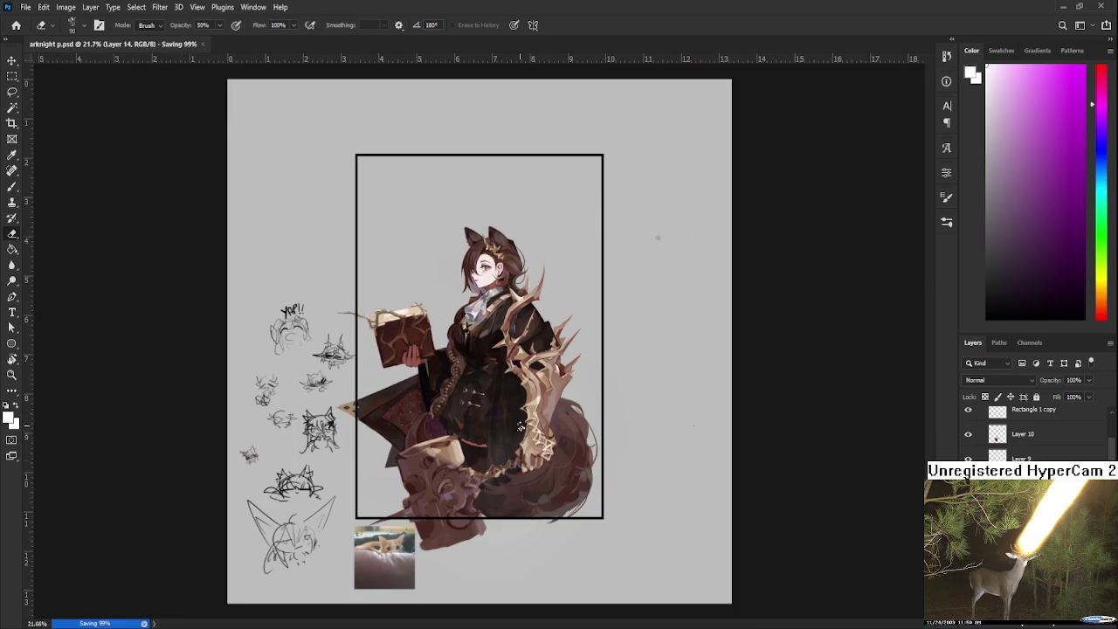
{"action": "scroll", "coordinate": [486, 354], "scroll_direction": "down", "scroll_amount": 2}
{"action": "scroll", "coordinate": [486, 353], "scroll_direction": "up", "scroll_amount": 1}
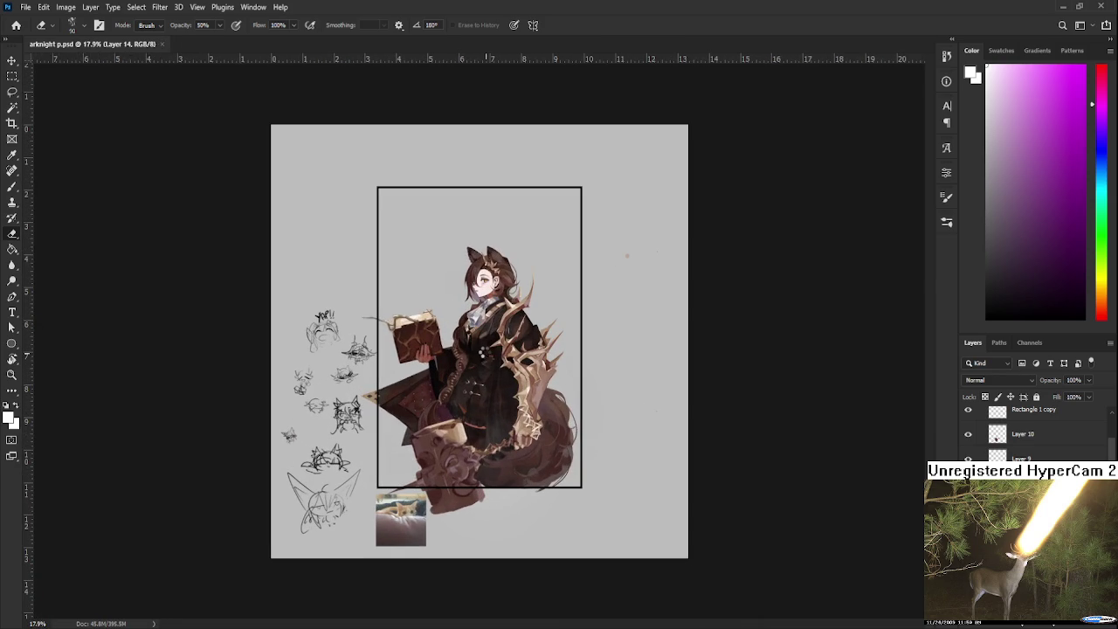
{"action": "key", "text": "ctrl+shift+h"}
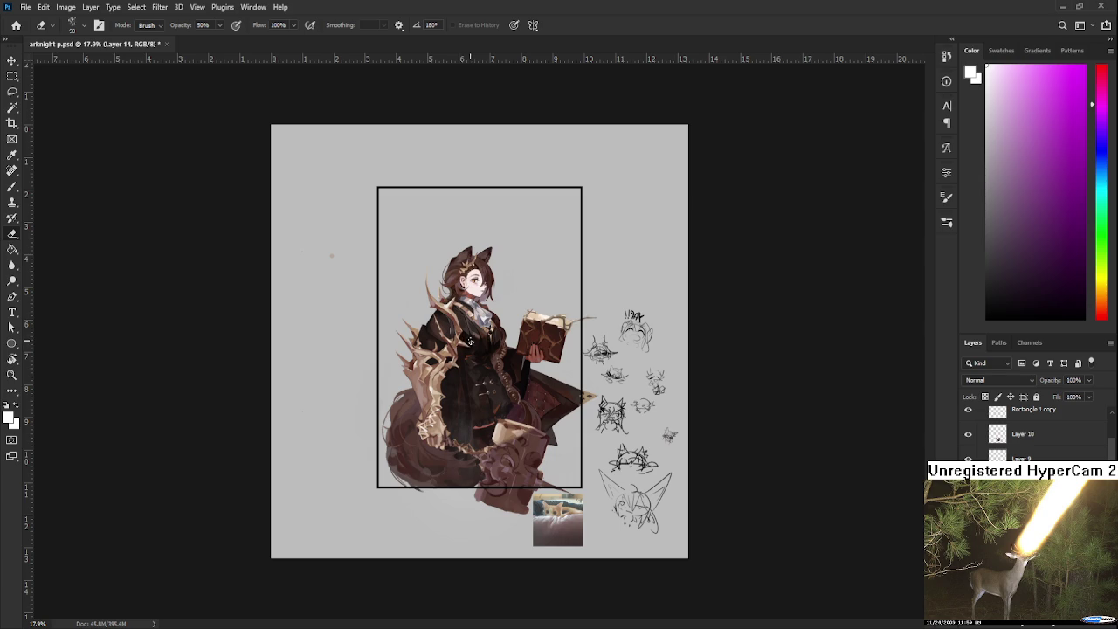
{"action": "key", "text": "ctrl+shift+h"}
{"action": "scroll", "coordinate": [402, 315], "scroll_direction": "up", "scroll_amount": 2}
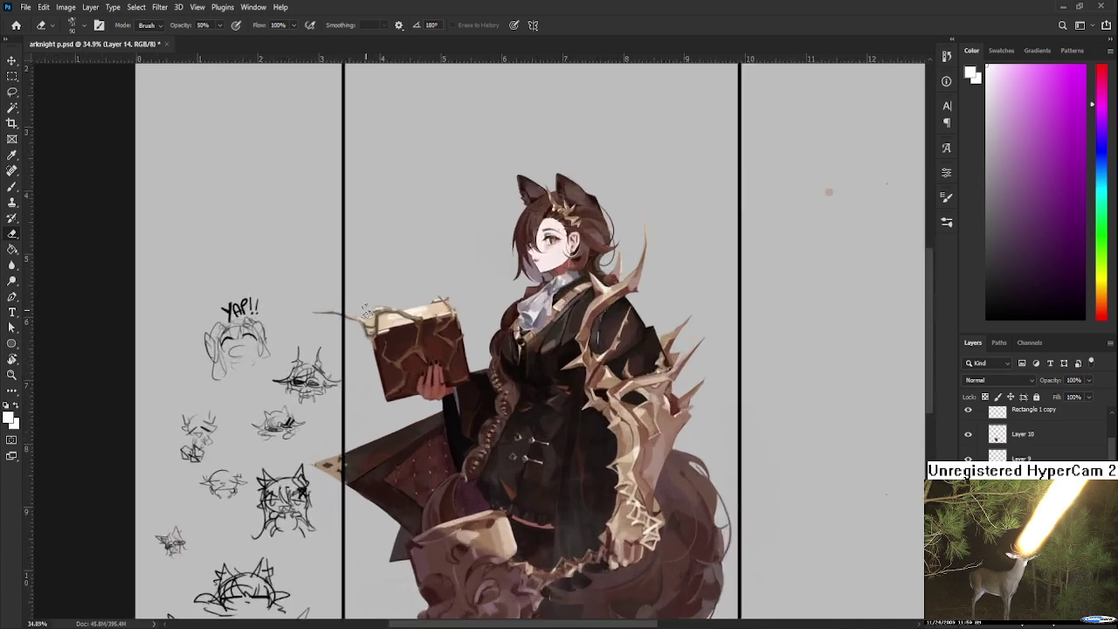
Step: Zoom out and recentre to review the whole framed composition
{"action": "scroll", "coordinate": [402, 315], "scroll_direction": "up", "scroll_amount": 3}
{"action": "scroll", "coordinate": [402, 315], "scroll_direction": "up", "scroll_amount": 1}
{"action": "scroll", "coordinate": [397, 310], "scroll_direction": "down", "scroll_amount": 2}
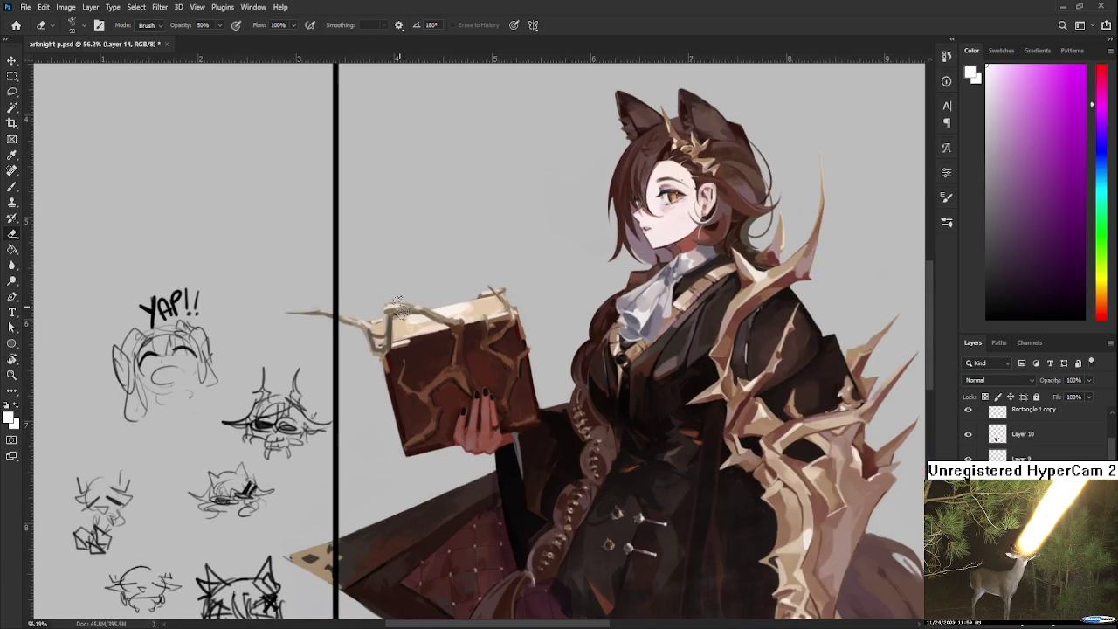
{"action": "scroll", "coordinate": [397, 307], "scroll_direction": "down", "scroll_amount": 1}
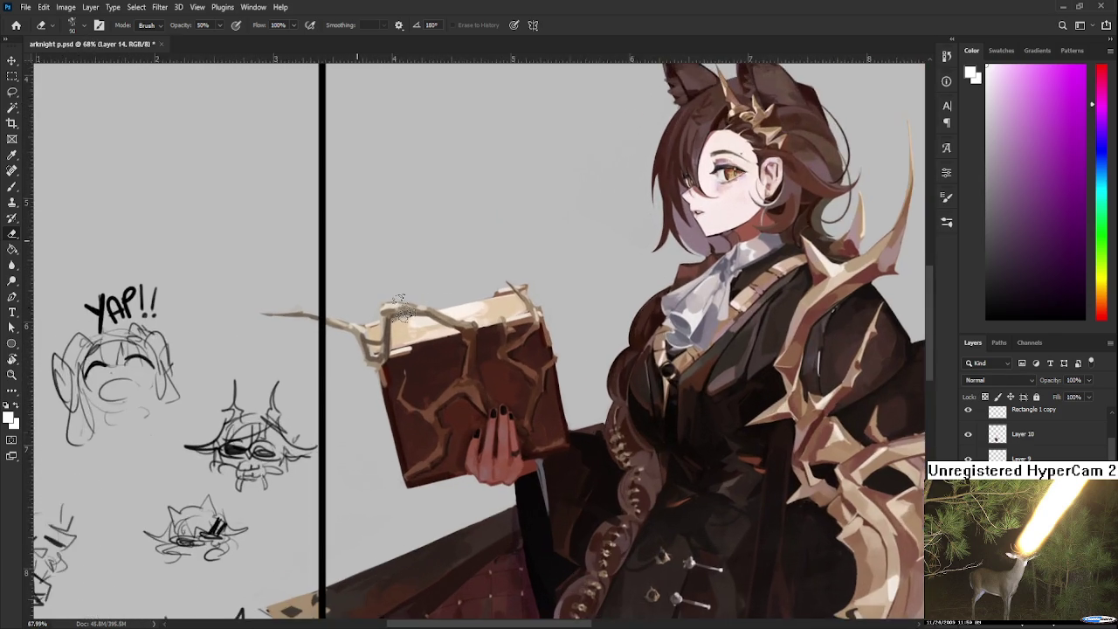
{"action": "scroll", "coordinate": [398, 307], "scroll_direction": "down", "scroll_amount": 1}
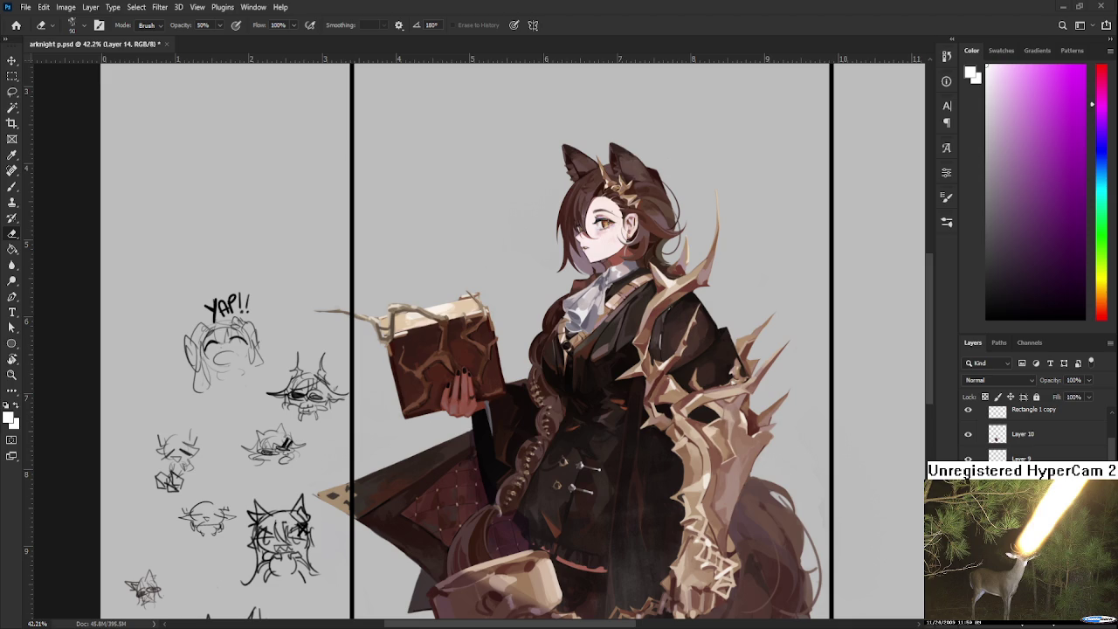
{"action": "scroll", "coordinate": [581, 410], "scroll_direction": "down", "scroll_amount": 2}
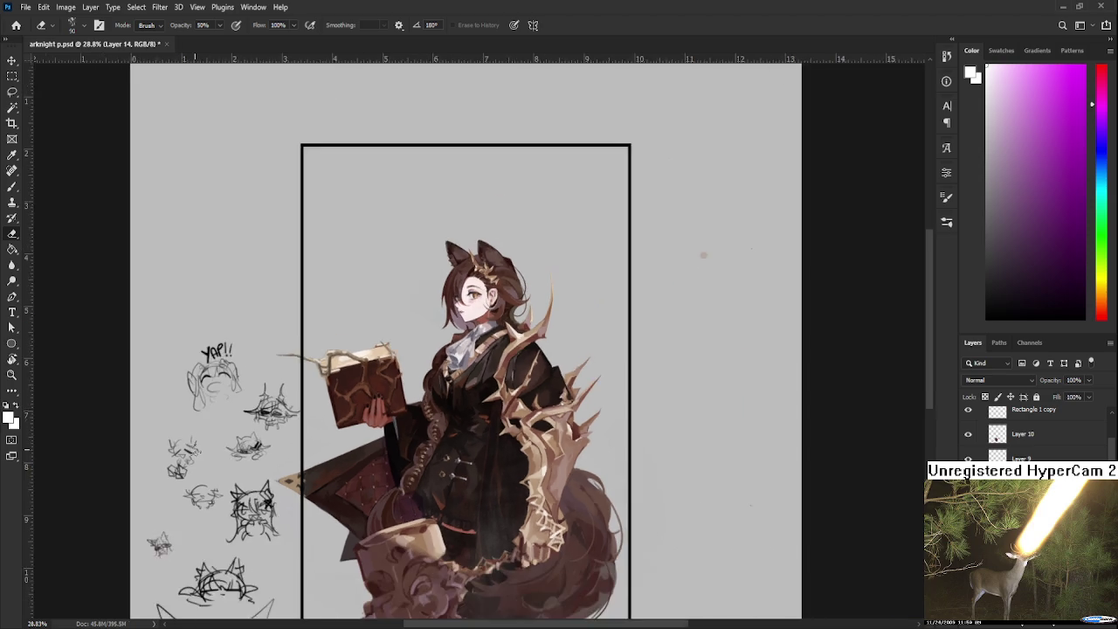
{"action": "scroll", "coordinate": [581, 411], "scroll_direction": "down", "scroll_amount": 2}
{"action": "scroll", "coordinate": [581, 411], "scroll_direction": "down", "scroll_amount": 1}
{"action": "left_click_drag", "start_coordinate": [581, 411], "coordinate": [605, 409]}
Step: Select the soft Brush and reduce its size to 300
{"action": "key", "text": "l"}
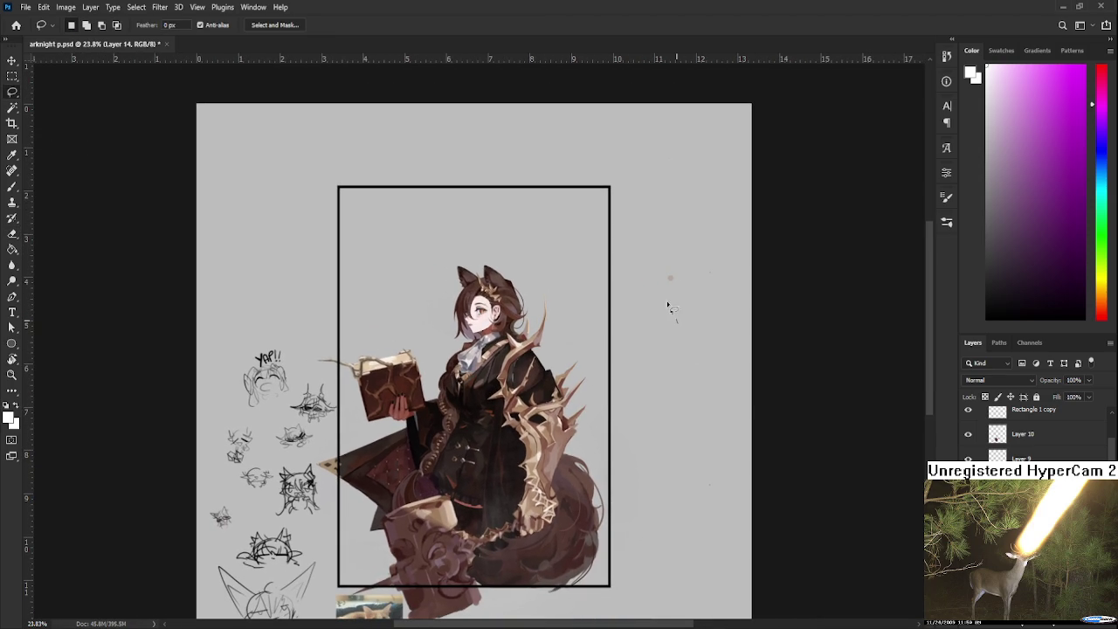
{"action": "scroll", "coordinate": [655, 397], "scroll_direction": "down", "scroll_amount": 1}
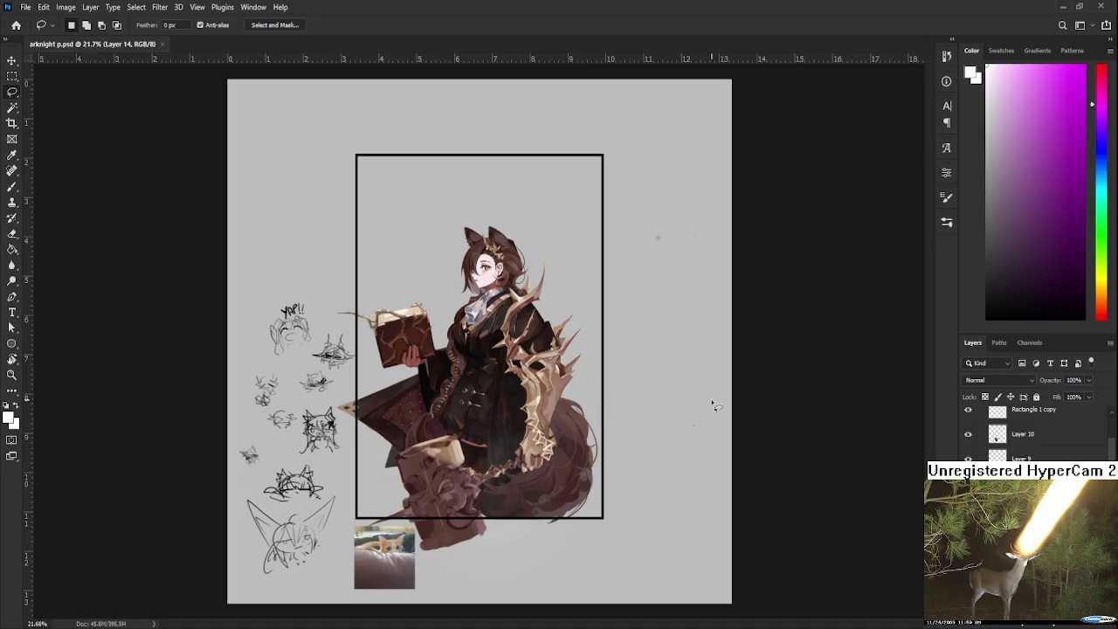
{"action": "scroll", "coordinate": [603, 422], "scroll_direction": "down", "scroll_amount": 1}
{"action": "scroll", "coordinate": [445, 364], "scroll_direction": "up", "scroll_amount": 3}
{"action": "scroll", "coordinate": [455, 367], "scroll_direction": "up", "scroll_amount": 4}
{"action": "scroll", "coordinate": [466, 371], "scroll_direction": "up", "scroll_amount": 3}
{"action": "scroll", "coordinate": [466, 371], "scroll_direction": "down", "scroll_amount": 3}
{"action": "scroll", "coordinate": [472, 380], "scroll_direction": "down", "scroll_amount": 2}
{"action": "key", "text": "b"}
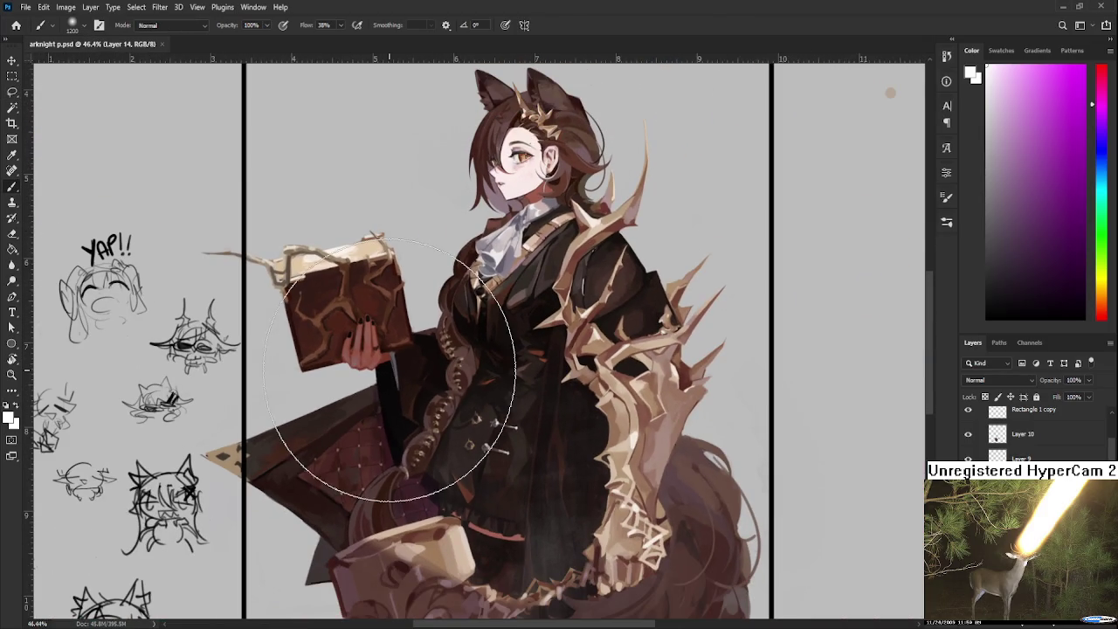
{"action": "key", "text": "bracketleft"}
{"action": "key", "text": "bracketleft"}
{"action": "key", "text": "bracketleft"}
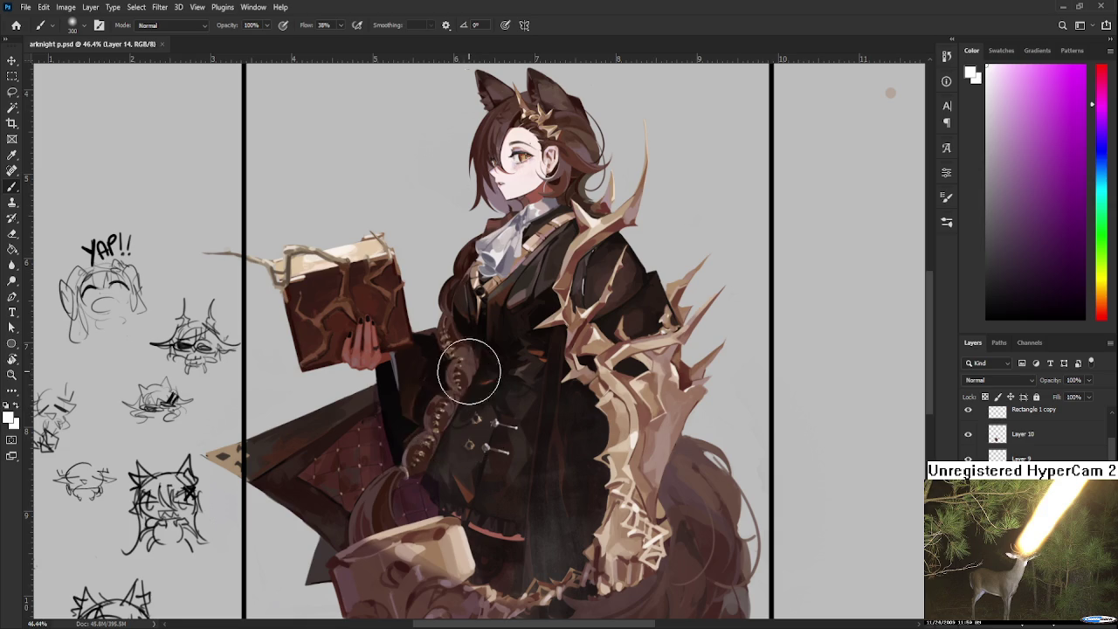
Step: Paint a soft pale glow over the braid and the coat's left side
{"action": "mouse_move", "coordinate": [466, 349]}
{"action": "left_mouse_down"}
{"action": "mouse_move", "coordinate": [445, 370]}
{"action": "mouse_move", "coordinate": [454, 332]}
{"action": "left_mouse_up"}
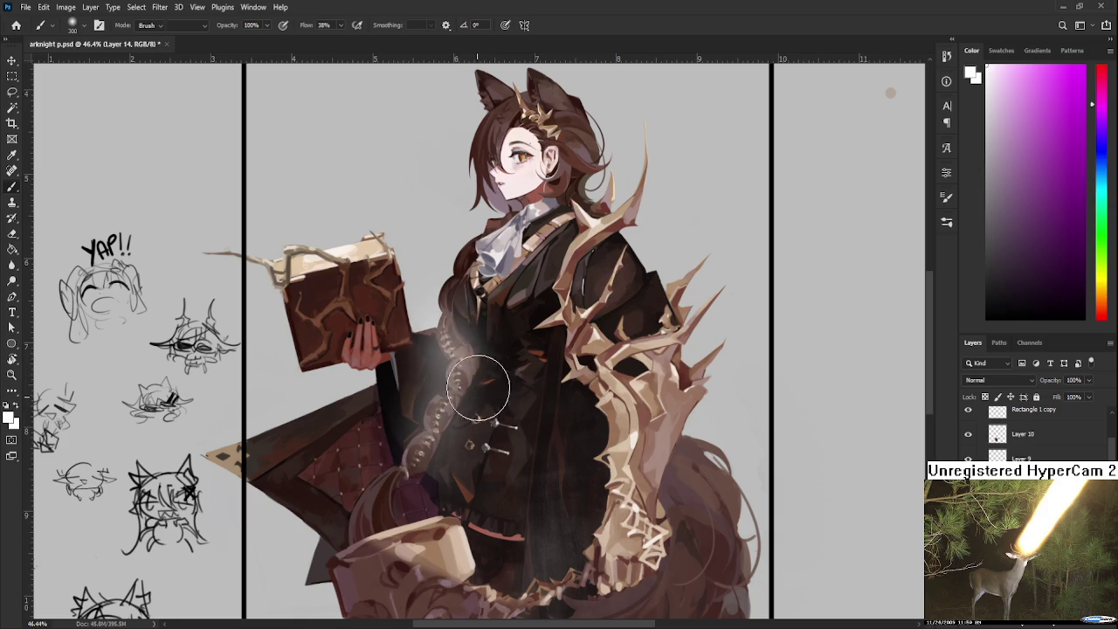
{"action": "key", "text": "e"}
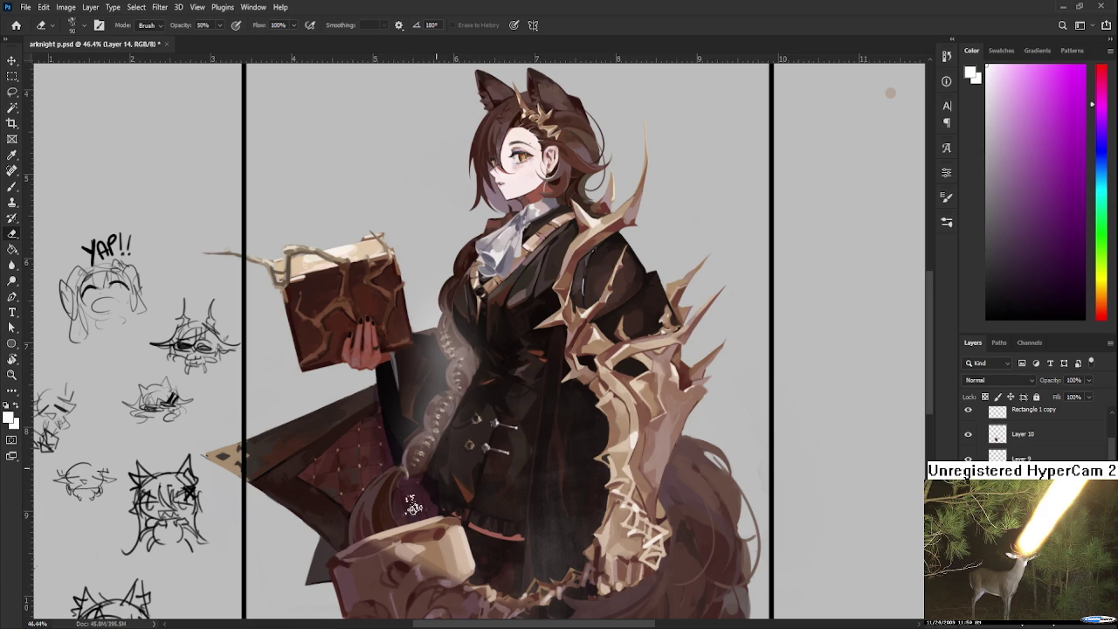
{"action": "left_click_drag", "start_coordinate": [488, 302], "coordinate": [491, 367]}
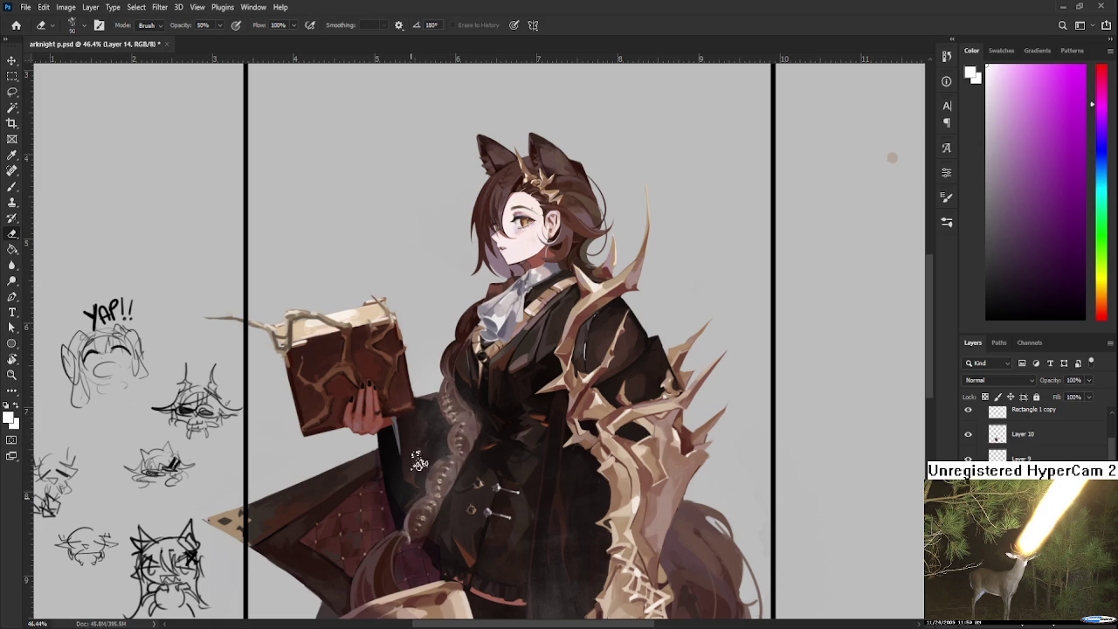
{"action": "scroll", "coordinate": [436, 385], "scroll_direction": "down", "scroll_amount": 1}
{"action": "scroll", "coordinate": [472, 376], "scroll_direction": "down", "scroll_amount": 1}
{"action": "scroll", "coordinate": [504, 370], "scroll_direction": "down", "scroll_amount": 1}
{"action": "scroll", "coordinate": [504, 371], "scroll_direction": "down", "scroll_amount": 3}
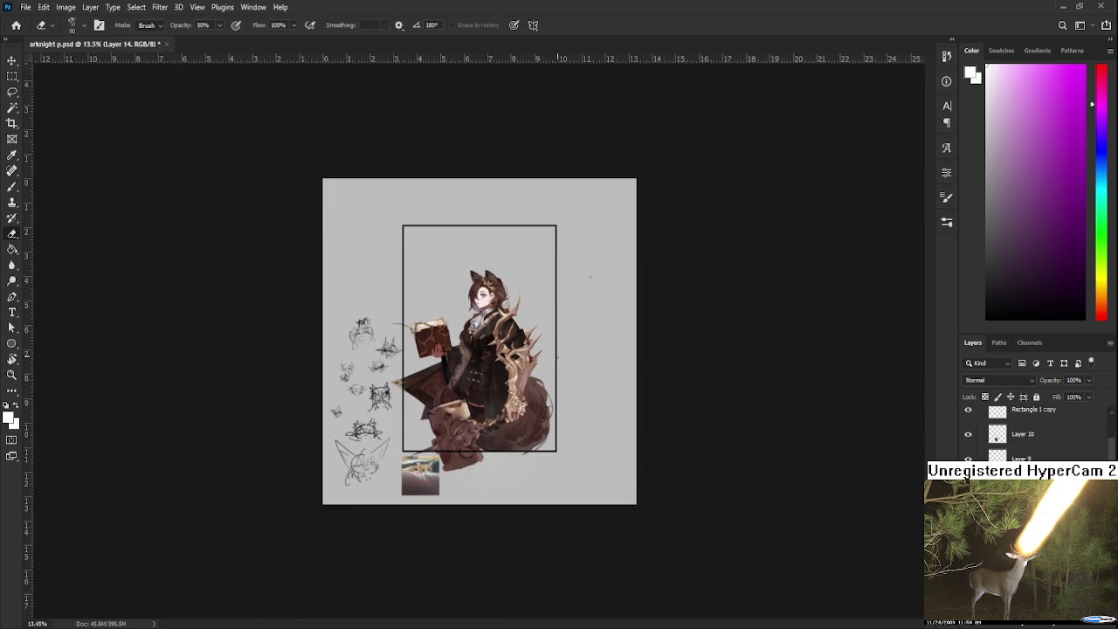
{"action": "scroll", "coordinate": [590, 277], "scroll_direction": "down", "scroll_amount": 1}
{"action": "scroll", "coordinate": [525, 332], "scroll_direction": "up", "scroll_amount": 2}
{"action": "scroll", "coordinate": [481, 367], "scroll_direction": "up", "scroll_amount": 4}
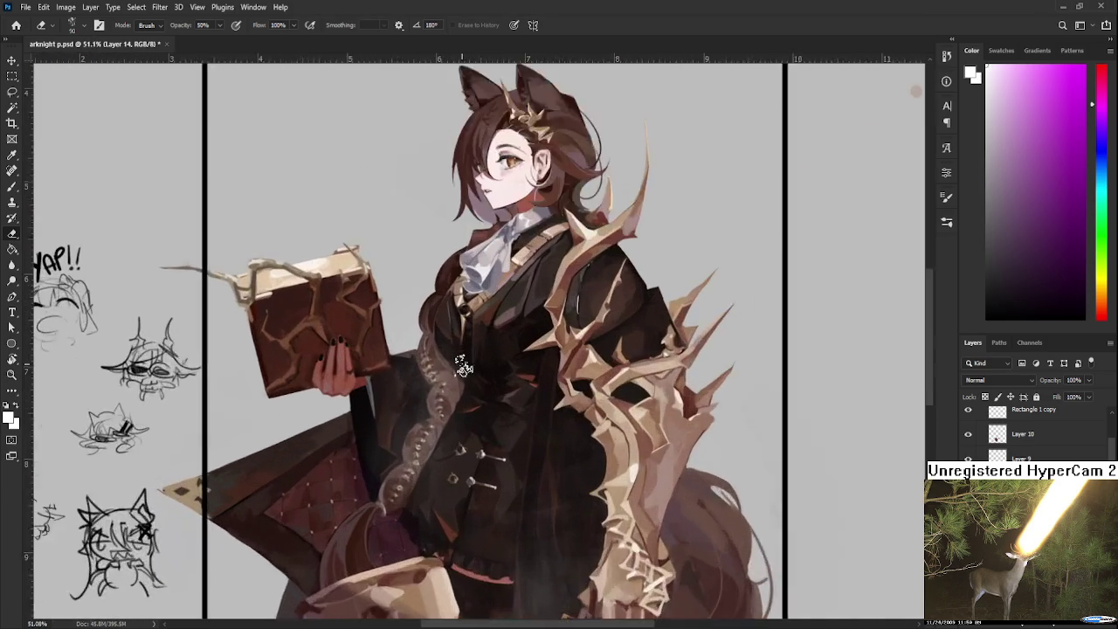
{"action": "scroll", "coordinate": [468, 378], "scroll_direction": "up", "scroll_amount": 2}
{"action": "scroll", "coordinate": [468, 378], "scroll_direction": "down", "scroll_amount": 2}
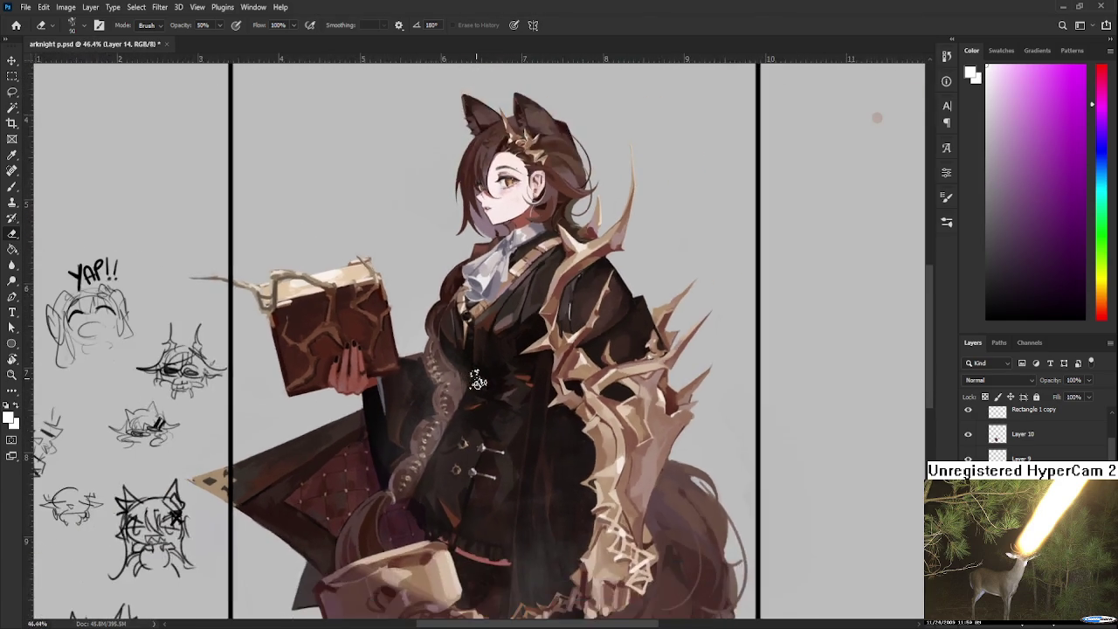
{"action": "scroll", "coordinate": [477, 380], "scroll_direction": "down", "scroll_amount": 1}
{"action": "scroll", "coordinate": [483, 381], "scroll_direction": "down", "scroll_amount": 2}
{"action": "scroll", "coordinate": [483, 382], "scroll_direction": "up", "scroll_amount": 2}
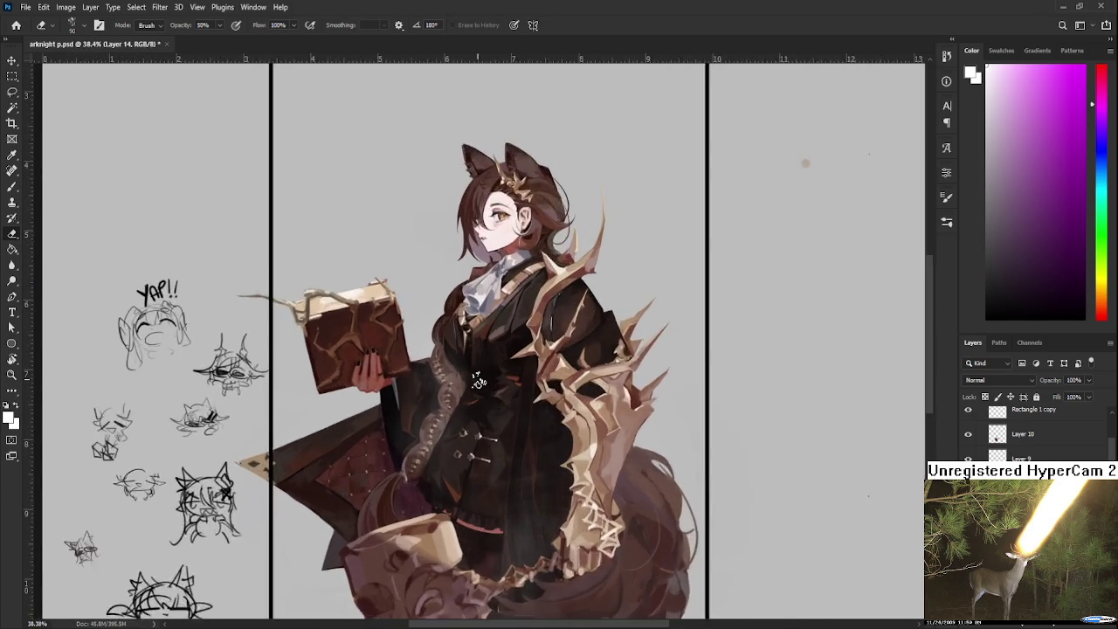
{"action": "scroll", "coordinate": [485, 381], "scroll_direction": "up", "scroll_amount": 2}
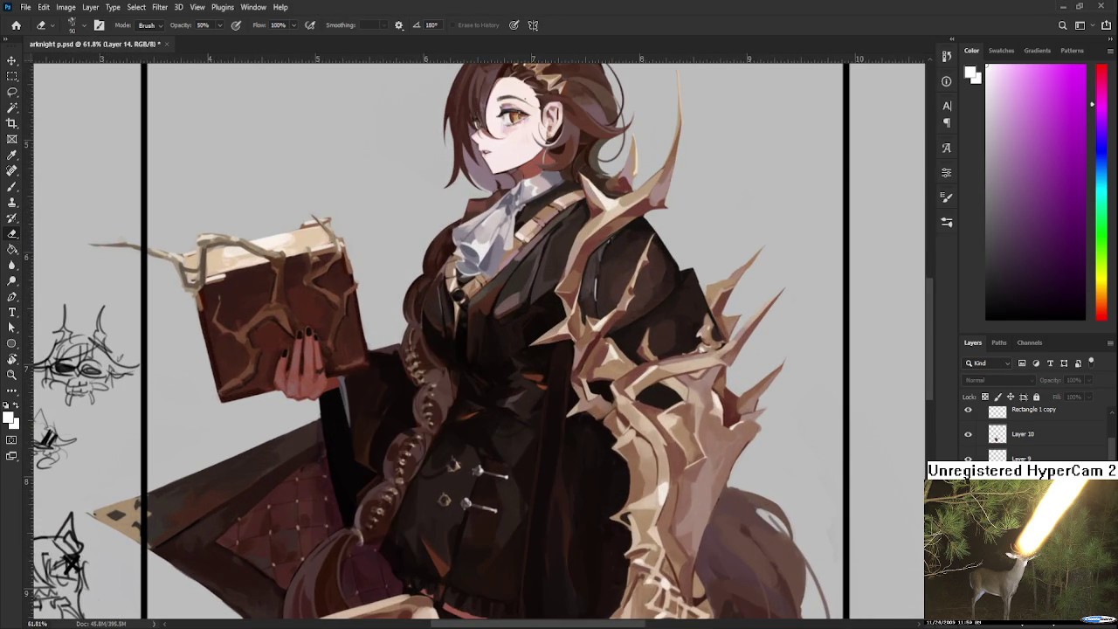
{"action": "scroll", "coordinate": [293, 498], "scroll_direction": "down", "scroll_amount": 2}
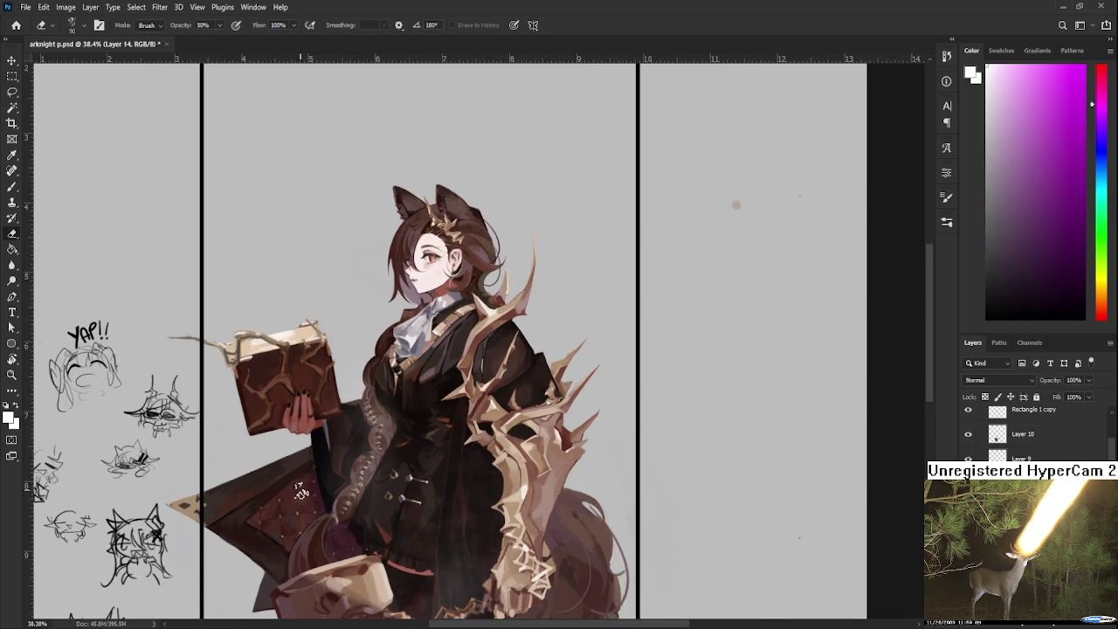
{"action": "key", "text": "l"}
{"action": "mouse_move", "coordinate": [391, 433]}
{"action": "left_mouse_down"}
{"action": "mouse_move", "coordinate": [271, 500]}
{"action": "mouse_move", "coordinate": [407, 475]}
{"action": "mouse_move", "coordinate": [446, 419]}
{"action": "left_mouse_up"}
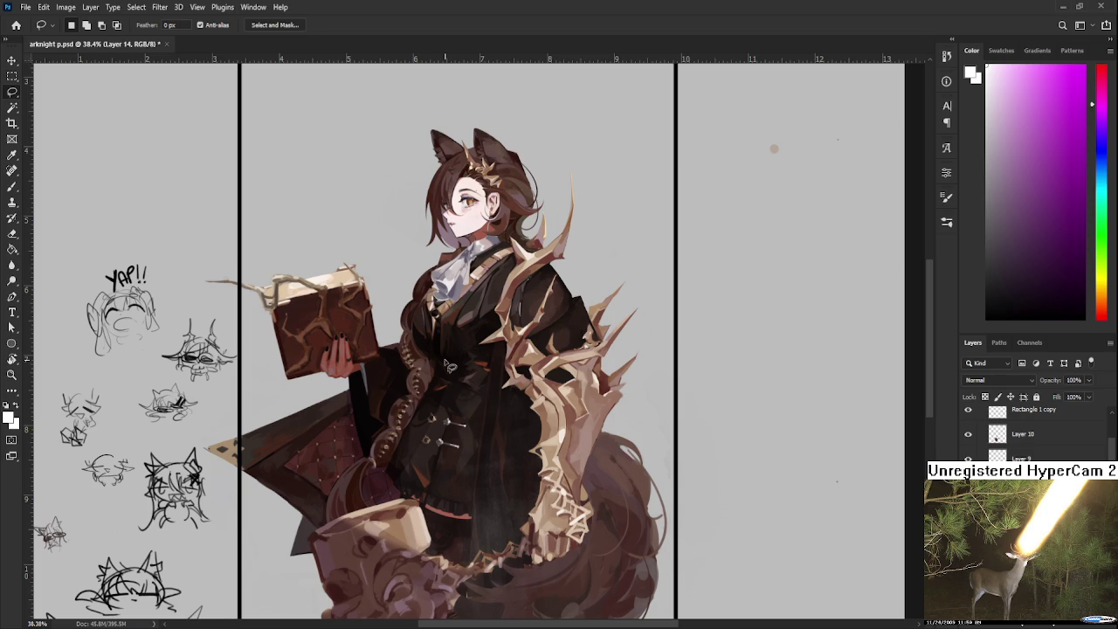
{"action": "scroll", "coordinate": [451, 366], "scroll_direction": "down", "scroll_amount": 3}
{"action": "scroll", "coordinate": [437, 365], "scroll_direction": "down", "scroll_amount": 2}
{"action": "scroll", "coordinate": [434, 367], "scroll_direction": "up", "scroll_amount": 2}
{"action": "scroll", "coordinate": [434, 367], "scroll_direction": "up", "scroll_amount": 1}
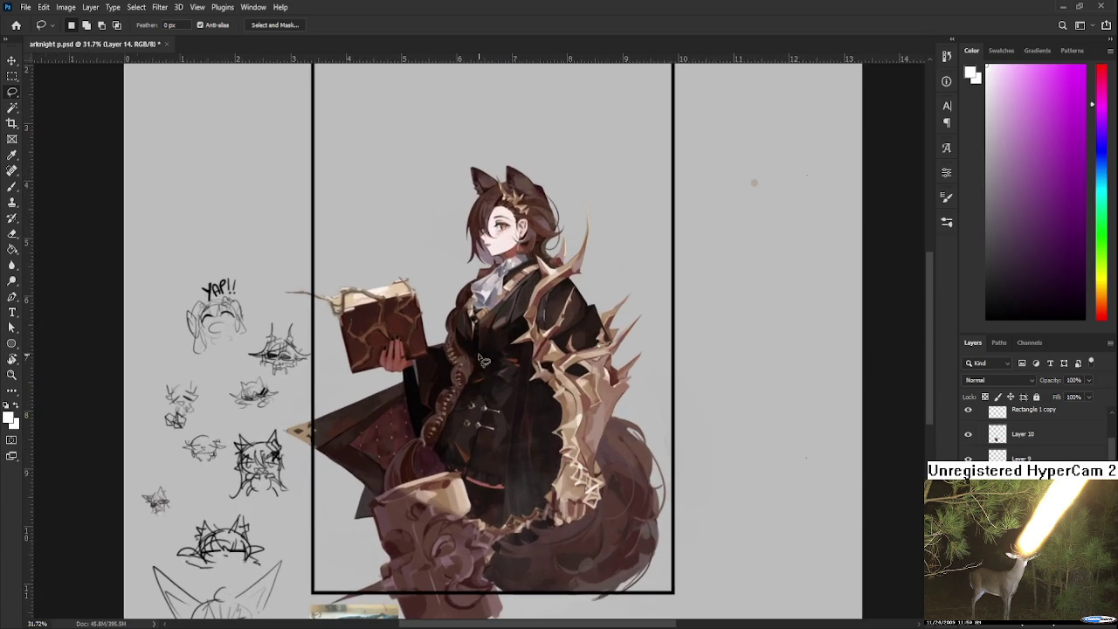
{"action": "scroll", "coordinate": [996, 439], "scroll_direction": "up", "scroll_amount": 2}
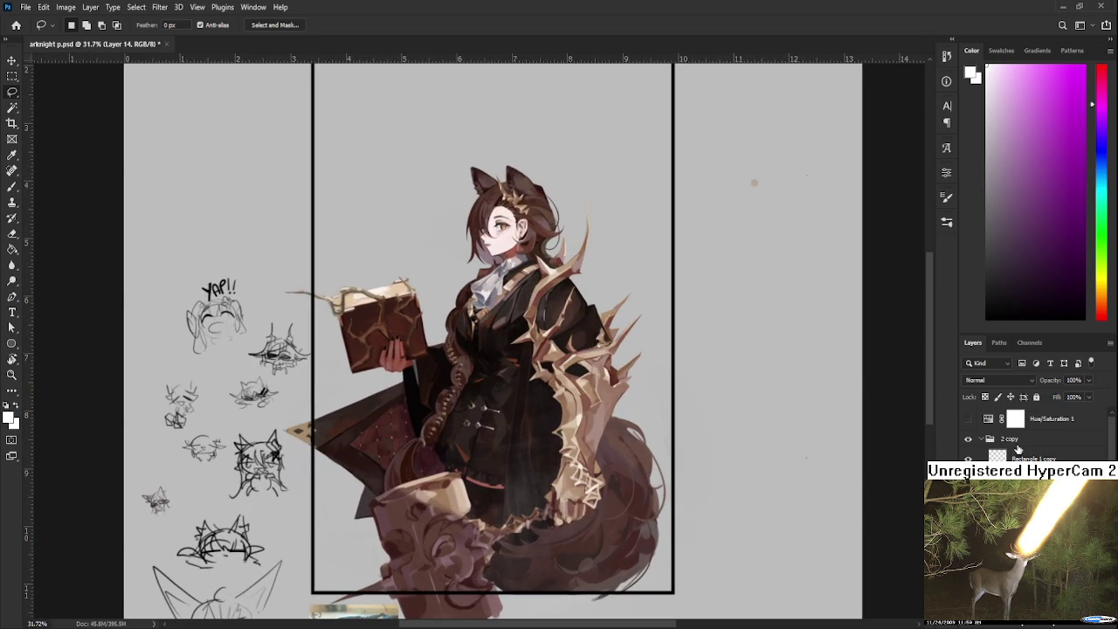
{"action": "left_click", "coordinate": [968, 419]}
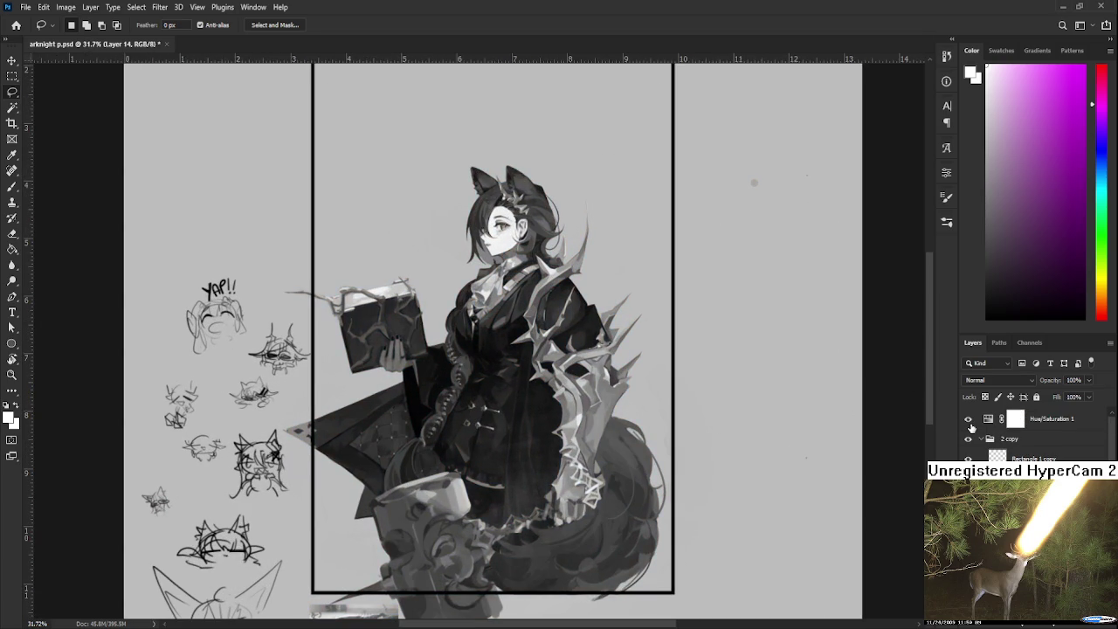
Step: Hide Hue/Saturation 1, sample the face colour, and add new Layer 15
{"action": "left_click", "coordinate": [968, 420]}
{"action": "scroll", "coordinate": [557, 247], "scroll_direction": "up", "scroll_amount": 1}
{"action": "key", "text": "b"}
{"action": "left_click", "coordinate": [533, 224], "text": "alt"}
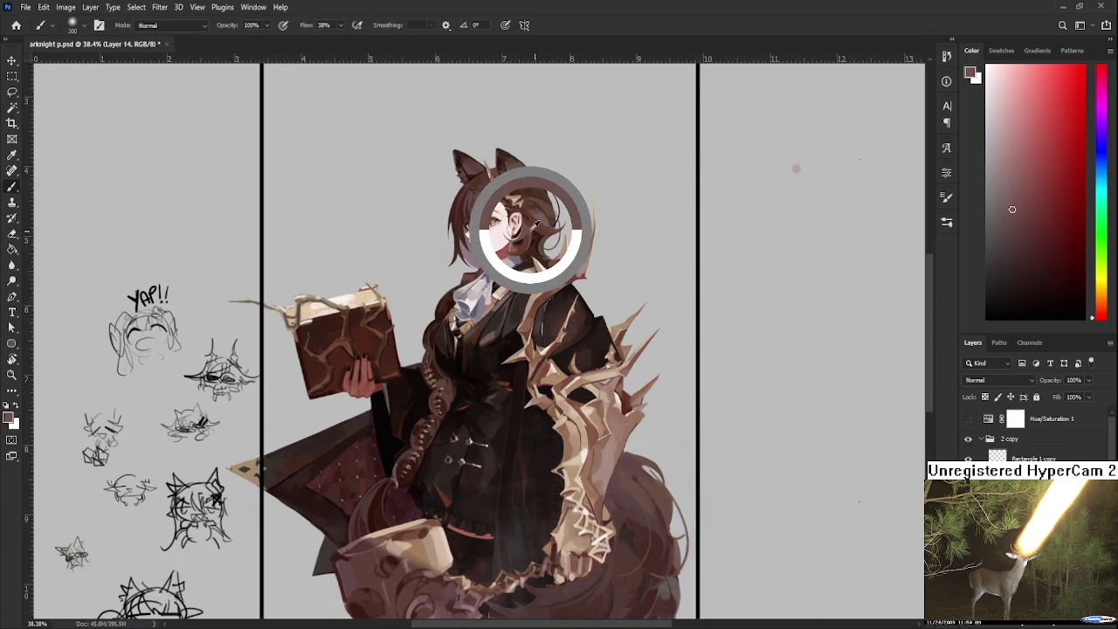
{"action": "key", "text": "ctrl+shift+alt+n"}
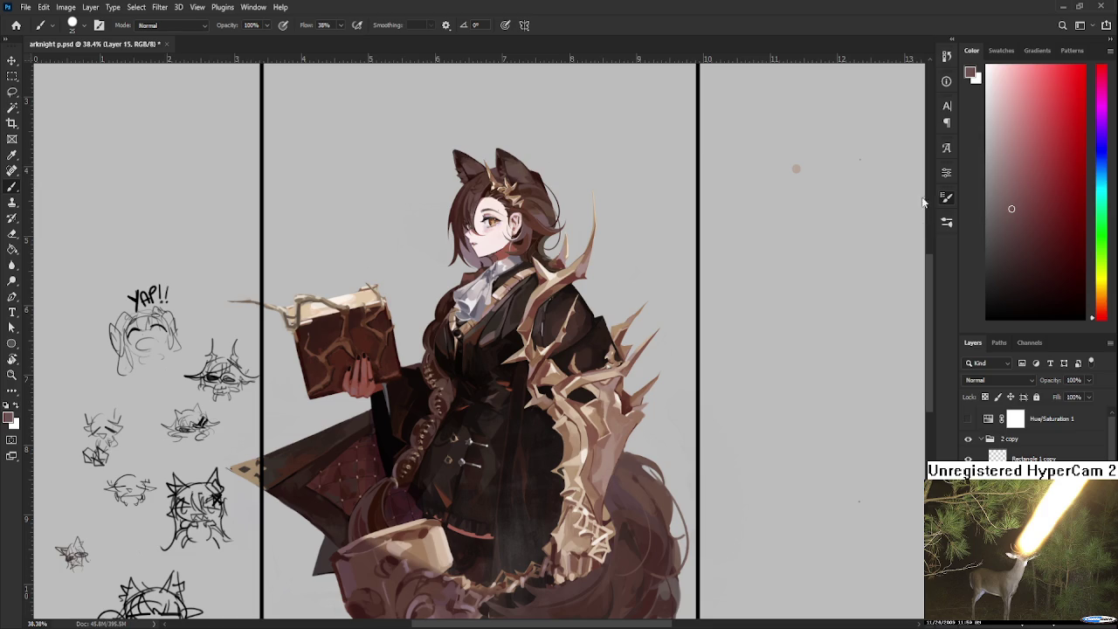
Step: Paint lighter bead highlights along the braid
{"action": "scroll", "coordinate": [436, 410], "scroll_direction": "up", "scroll_amount": 2}
{"action": "scroll", "coordinate": [436, 409], "scroll_direction": "up", "scroll_amount": 3}
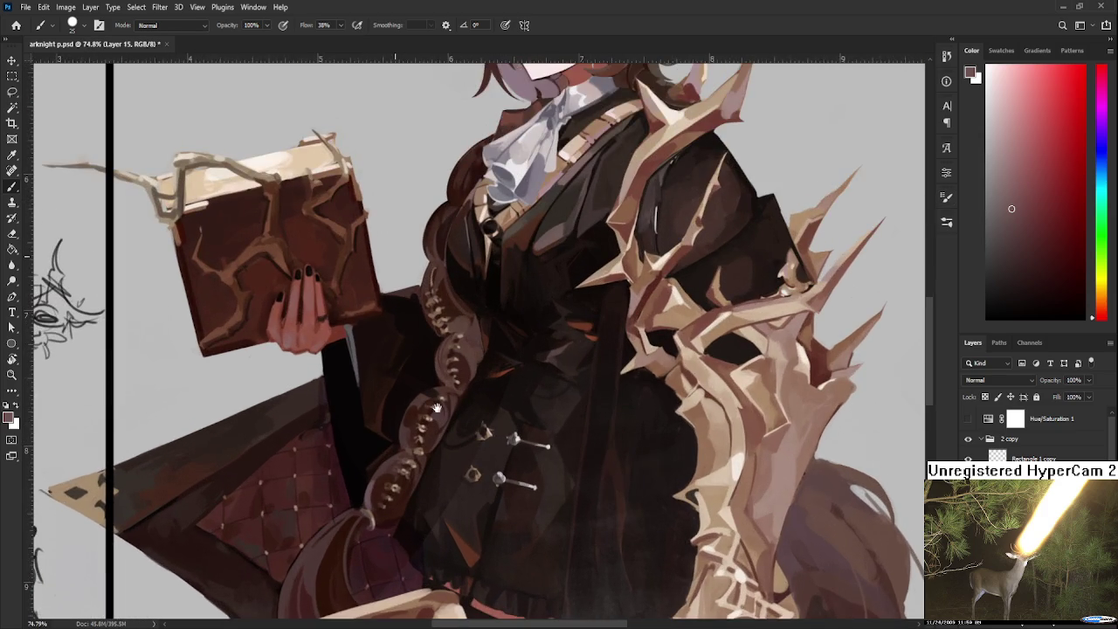
{"action": "scroll", "coordinate": [436, 410], "scroll_direction": "up", "scroll_amount": 3}
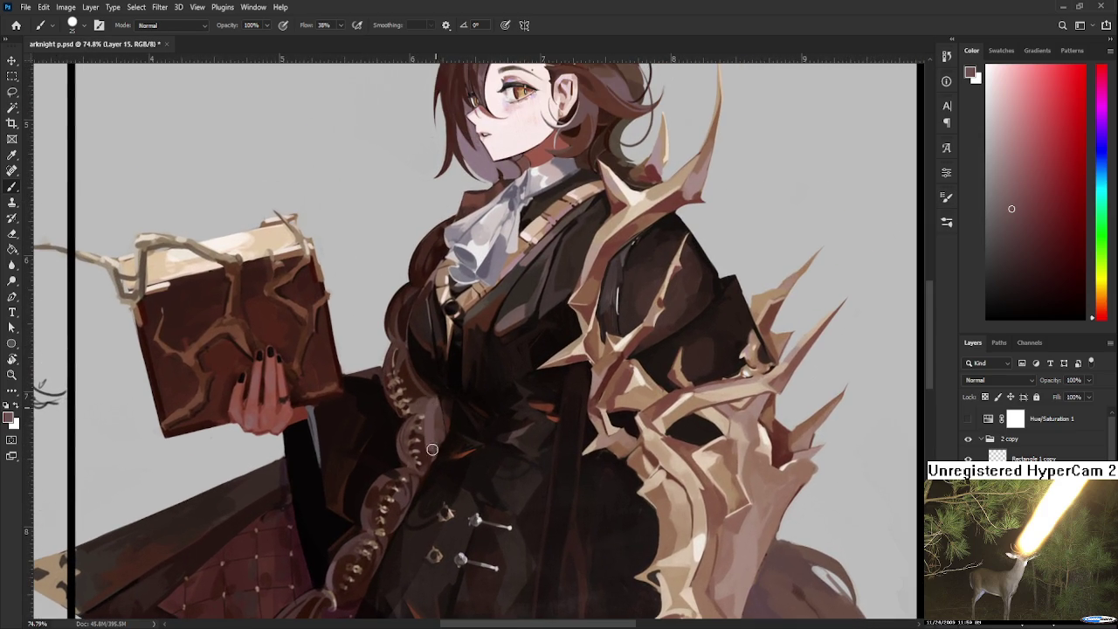
{"action": "scroll", "coordinate": [435, 477], "scroll_direction": "down", "scroll_amount": 3}
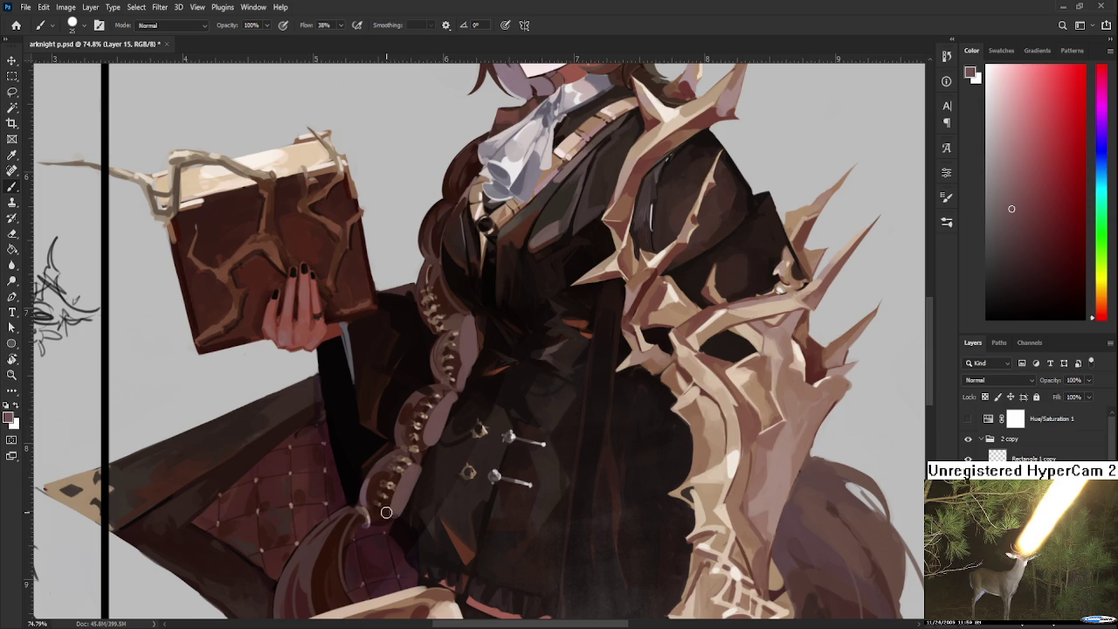
{"action": "left_click_drag", "start_coordinate": [393, 457], "coordinate": [410, 415]}
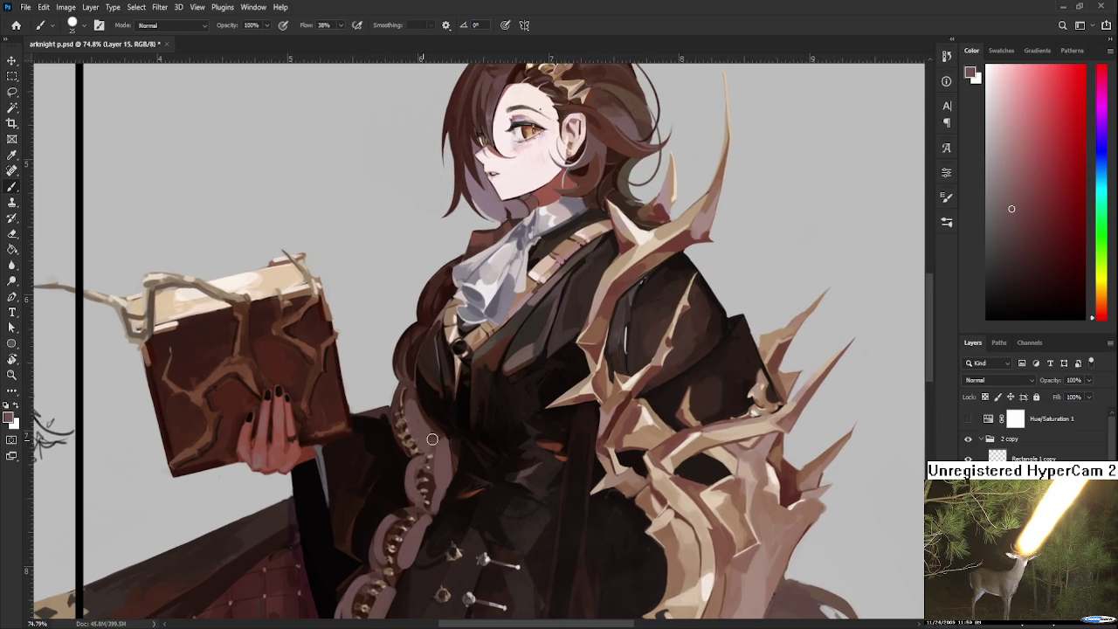
{"action": "left_click_drag", "start_coordinate": [402, 389], "coordinate": [407, 455]}
{"action": "scroll", "coordinate": [406, 455], "scroll_direction": "down", "scroll_amount": 2}
{"action": "scroll", "coordinate": [406, 455], "scroll_direction": "down", "scroll_amount": 5}
{"action": "scroll", "coordinate": [538, 349], "scroll_direction": "down", "scroll_amount": 3}
{"action": "scroll", "coordinate": [537, 349], "scroll_direction": "down", "scroll_amount": 3}
{"action": "scroll", "coordinate": [537, 349], "scroll_direction": "down", "scroll_amount": 2}
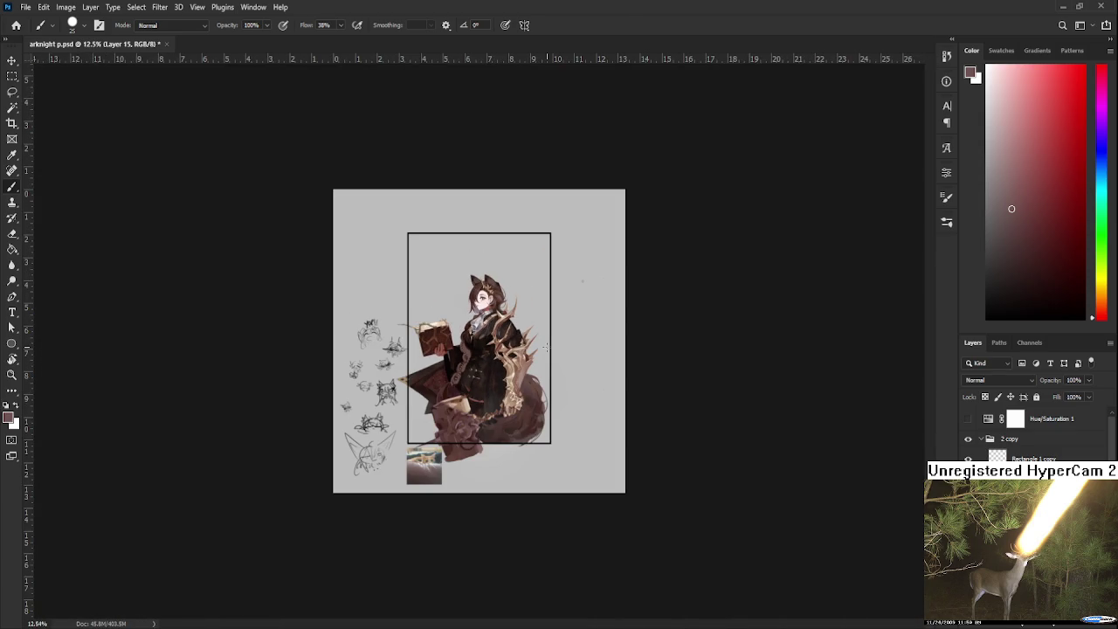
{"action": "scroll", "coordinate": [543, 348], "scroll_direction": "up", "scroll_amount": 2}
{"action": "scroll", "coordinate": [472, 368], "scroll_direction": "up", "scroll_amount": 2}
{"action": "scroll", "coordinate": [472, 367], "scroll_direction": "up", "scroll_amount": 3}
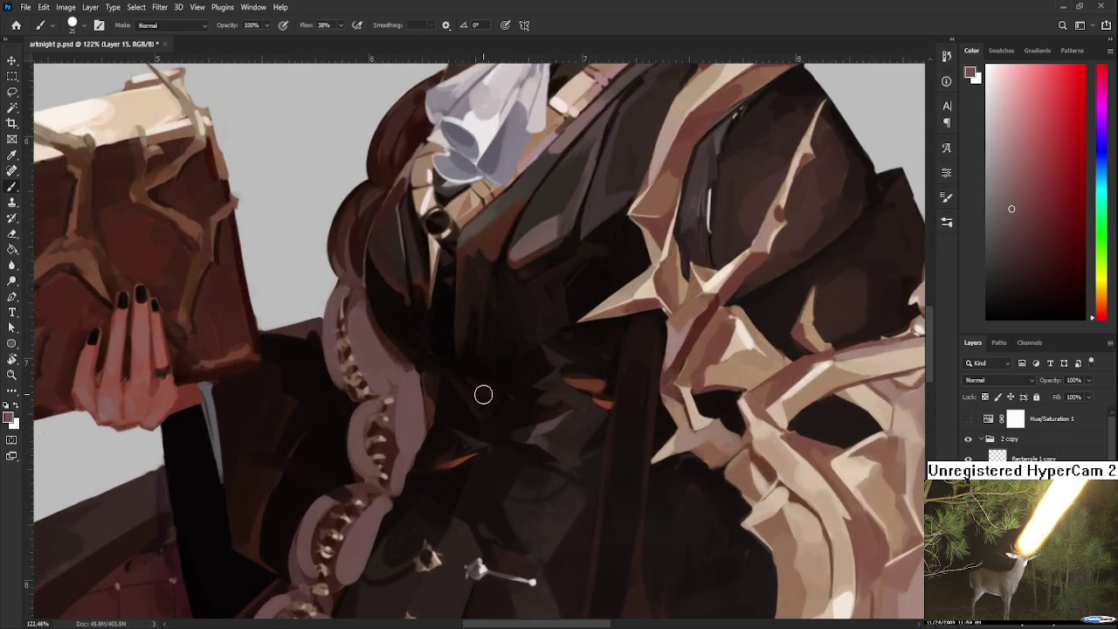
{"action": "scroll", "coordinate": [481, 394], "scroll_direction": "up", "scroll_amount": 2}
{"action": "scroll", "coordinate": [542, 343], "scroll_direction": "down", "scroll_amount": 3}
{"action": "scroll", "coordinate": [519, 361], "scroll_direction": "up", "scroll_amount": 1}
Step: Erase stray paint on the dark coat below the book at 50% opacity
{"action": "key", "text": "e"}
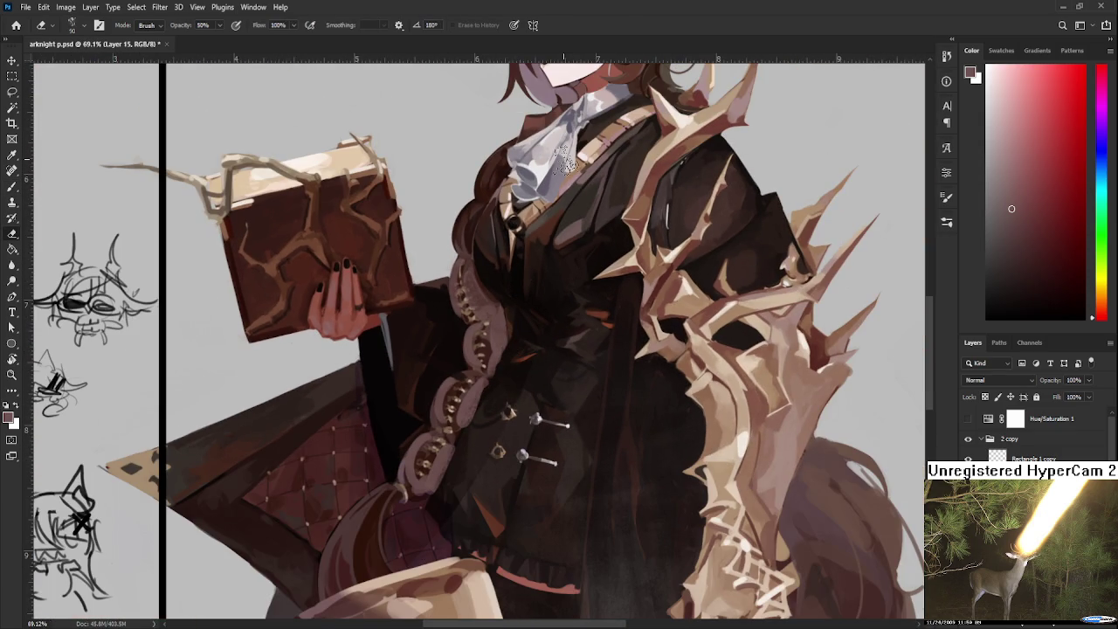
{"action": "scroll", "coordinate": [556, 260], "scroll_direction": "down", "scroll_amount": 3}
{"action": "scroll", "coordinate": [556, 260], "scroll_direction": "up", "scroll_amount": 3}
{"action": "scroll", "coordinate": [525, 280], "scroll_direction": "up", "scroll_amount": 2}
{"action": "scroll", "coordinate": [525, 280], "scroll_direction": "down", "scroll_amount": 4}
{"action": "scroll", "coordinate": [525, 280], "scroll_direction": "up", "scroll_amount": 1}
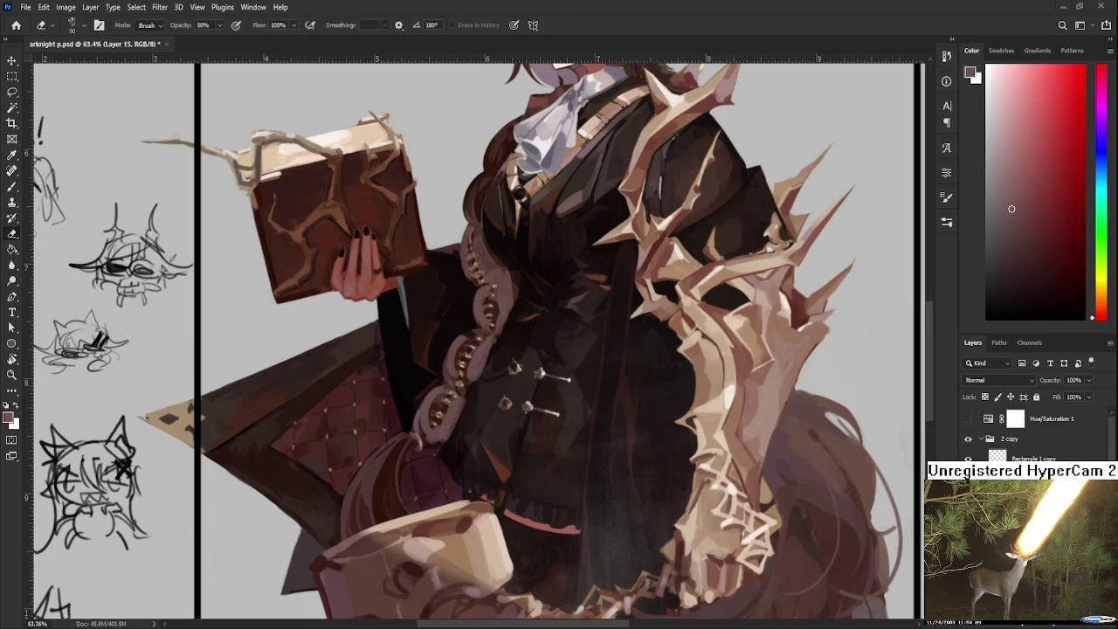
{"action": "scroll", "coordinate": [428, 357], "scroll_direction": "up", "scroll_amount": 1}
{"action": "scroll", "coordinate": [429, 357], "scroll_direction": "up", "scroll_amount": 1}
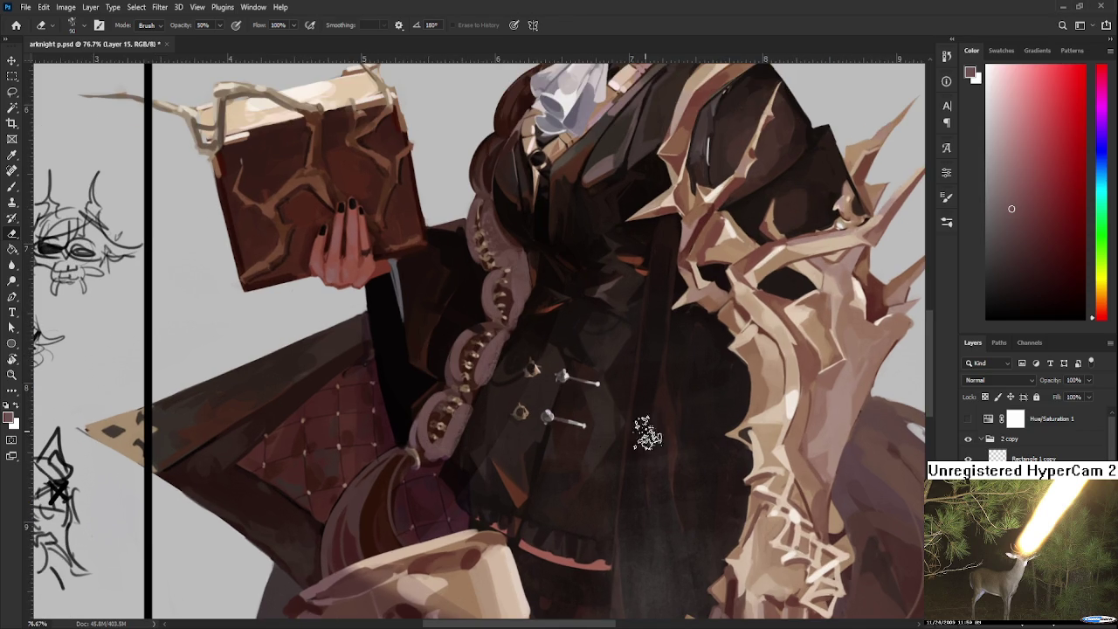
Step: Lasso a section of the braid on the chest and delete it
{"action": "key", "text": "l"}
{"action": "mouse_move", "coordinate": [549, 411]}
{"action": "left_mouse_down"}
{"action": "mouse_move", "coordinate": [622, 194]}
{"action": "mouse_move", "coordinate": [597, 443]}
{"action": "left_mouse_up"}
{"action": "key", "text": "Delete"}
{"action": "key", "text": "ctrl+d"}
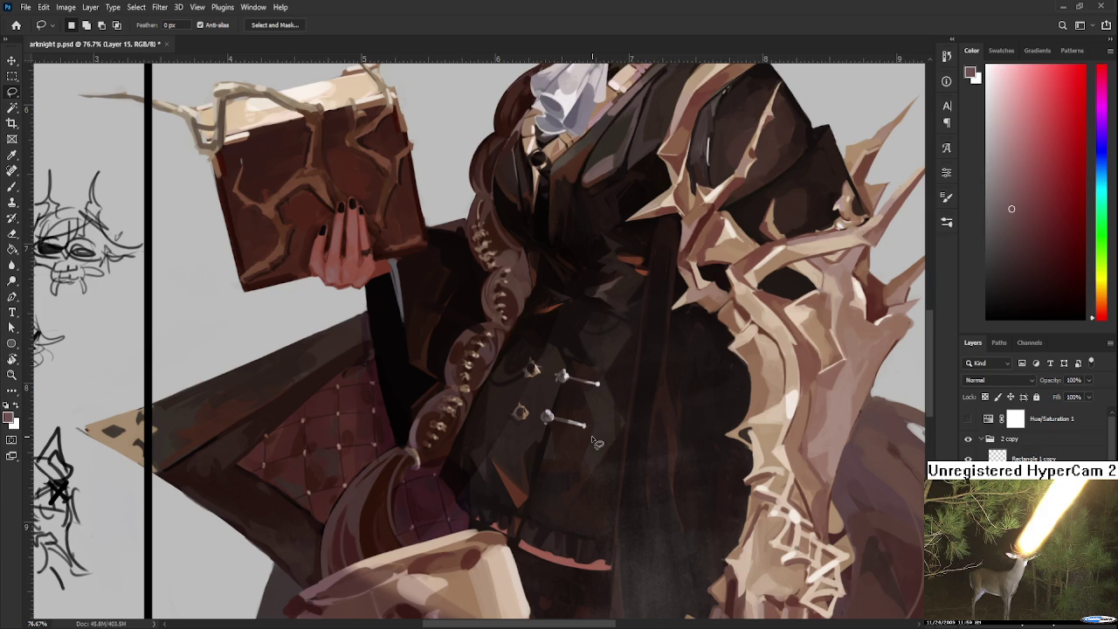
{"action": "scroll", "coordinate": [597, 443], "scroll_direction": "down", "scroll_amount": 2}
{"action": "scroll", "coordinate": [574, 349], "scroll_direction": "down", "scroll_amount": 1}
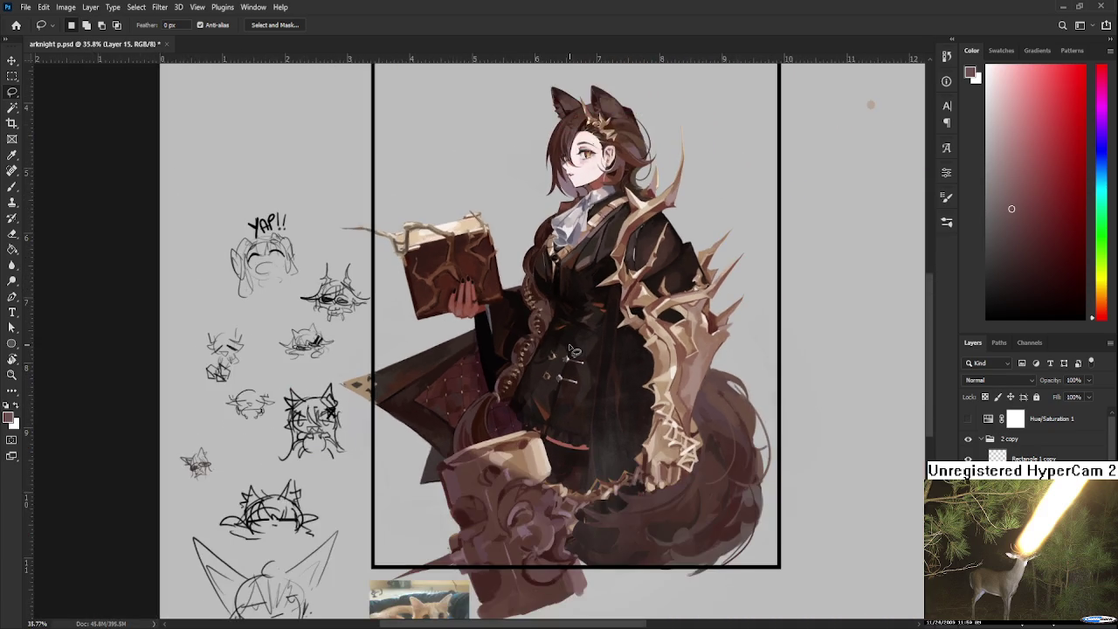
{"action": "scroll", "coordinate": [574, 349], "scroll_direction": "down", "scroll_amount": 1}
{"action": "scroll", "coordinate": [559, 358], "scroll_direction": "up", "scroll_amount": 5}
{"action": "scroll", "coordinate": [491, 373], "scroll_direction": "up", "scroll_amount": 1}
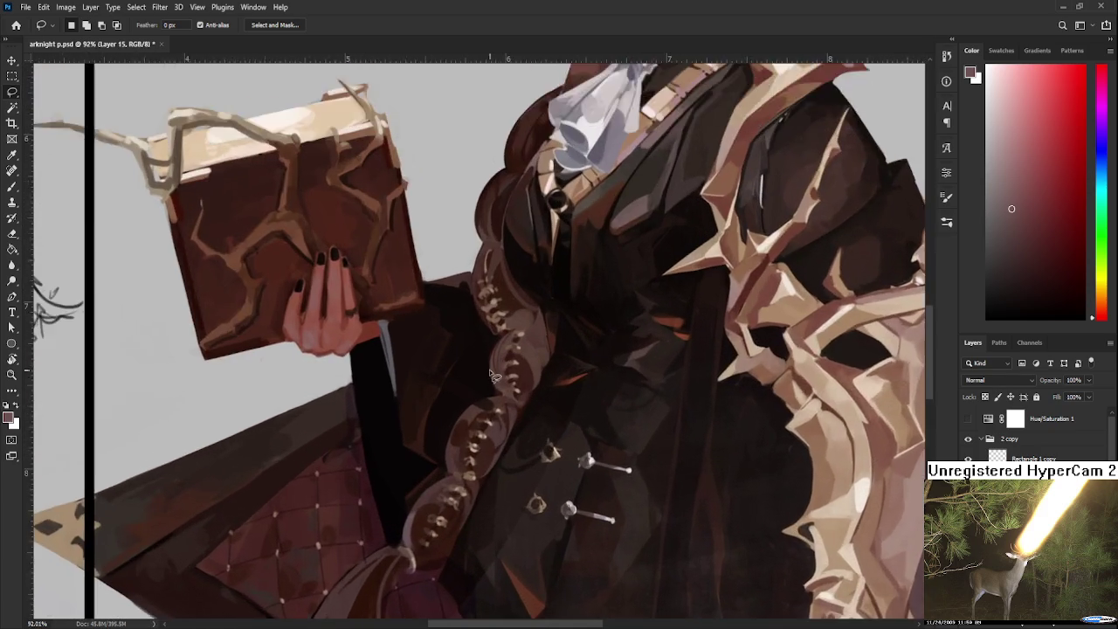
{"action": "scroll", "coordinate": [491, 374], "scroll_direction": "up", "scroll_amount": 2}
Step: Sample two browns from the braid and shrink the brush for fine detail
{"action": "key", "text": "b"}
{"action": "left_click", "coordinate": [482, 438], "text": "alt"}
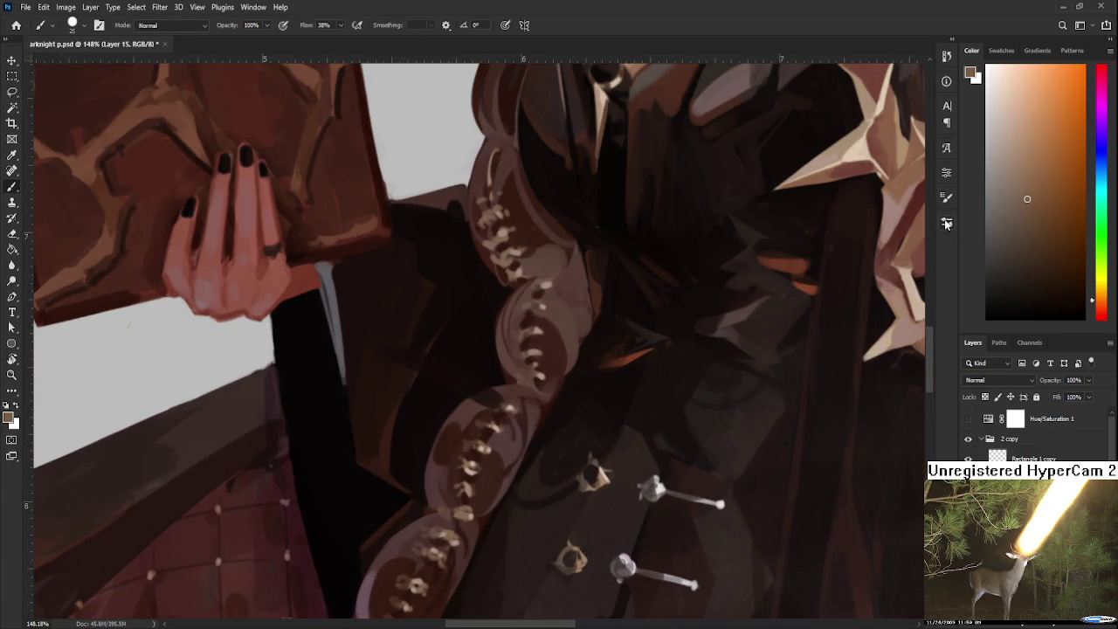
{"action": "scroll", "coordinate": [410, 443], "scroll_direction": "up", "scroll_amount": 1}
{"action": "scroll", "coordinate": [482, 498], "scroll_direction": "up", "scroll_amount": 1}
{"action": "left_click", "coordinate": [480, 488], "text": "alt"}
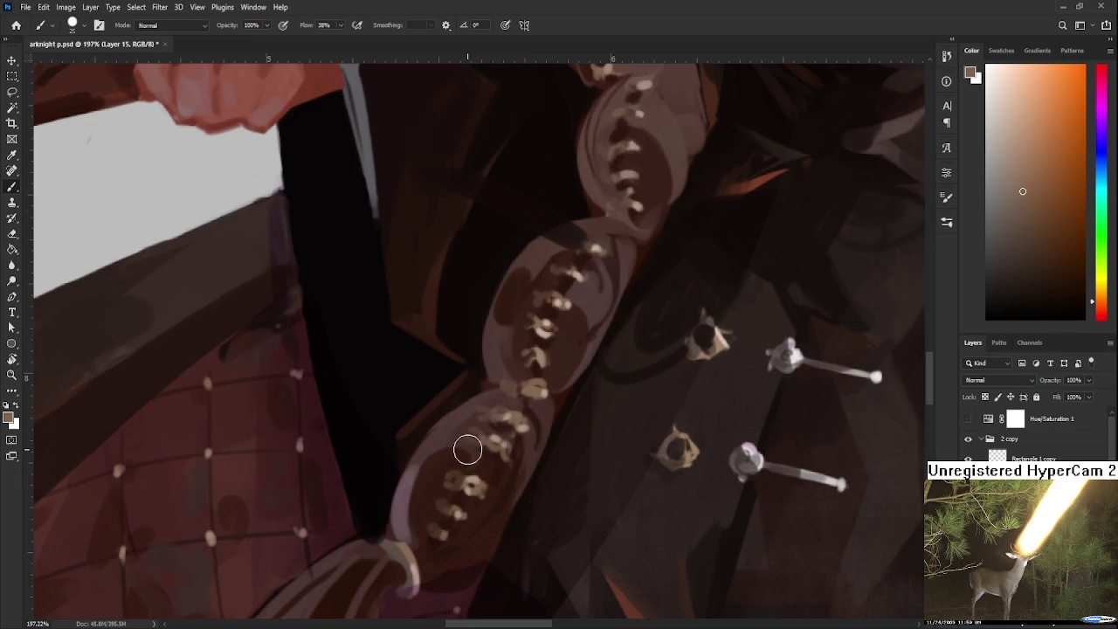
{"action": "key", "text": "["}
{"action": "key", "text": "["}
{"action": "key", "text": "["}
{"action": "scroll", "coordinate": [486, 481], "scroll_direction": "up", "scroll_amount": 1}
{"action": "scroll", "coordinate": [489, 485], "scroll_direction": "up", "scroll_amount": 1}
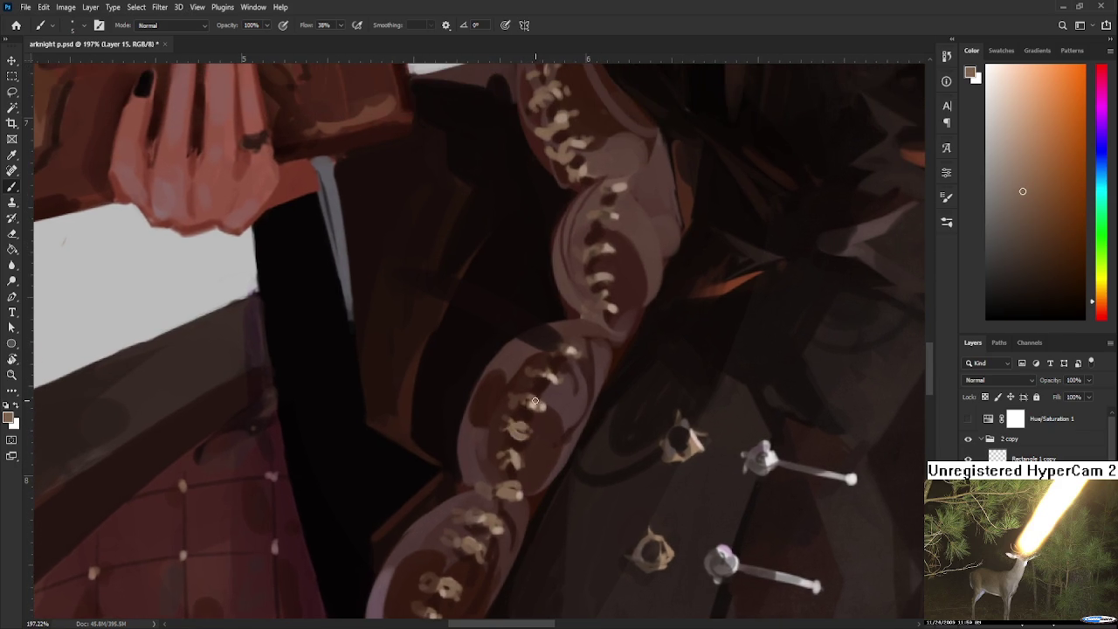
{"action": "scroll", "coordinate": [545, 410], "scroll_direction": "up", "scroll_amount": 1}
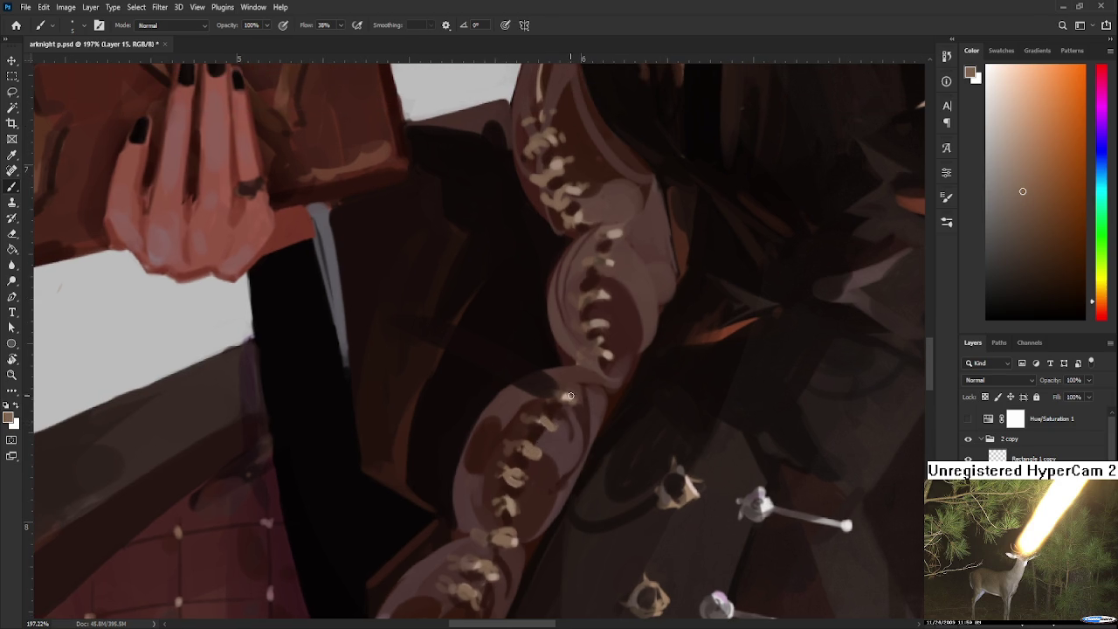
{"action": "scroll", "coordinate": [566, 395], "scroll_direction": "up", "scroll_amount": 1}
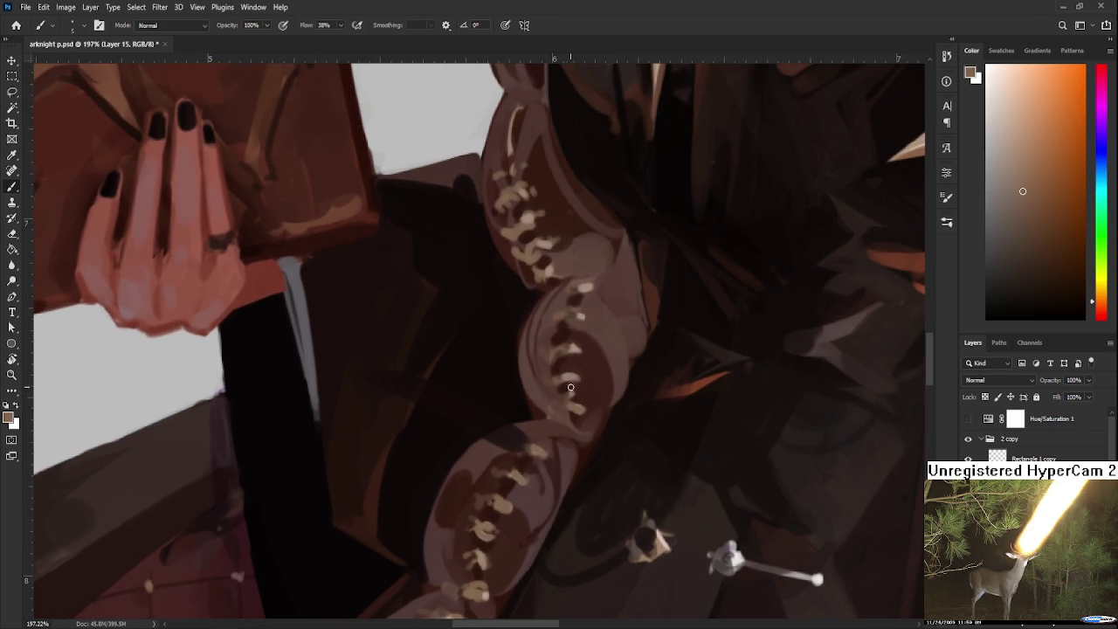
Step: Repaint the braid's beaded links using sampled dark and light browns
{"action": "left_click_drag", "start_coordinate": [583, 289], "coordinate": [552, 481]}
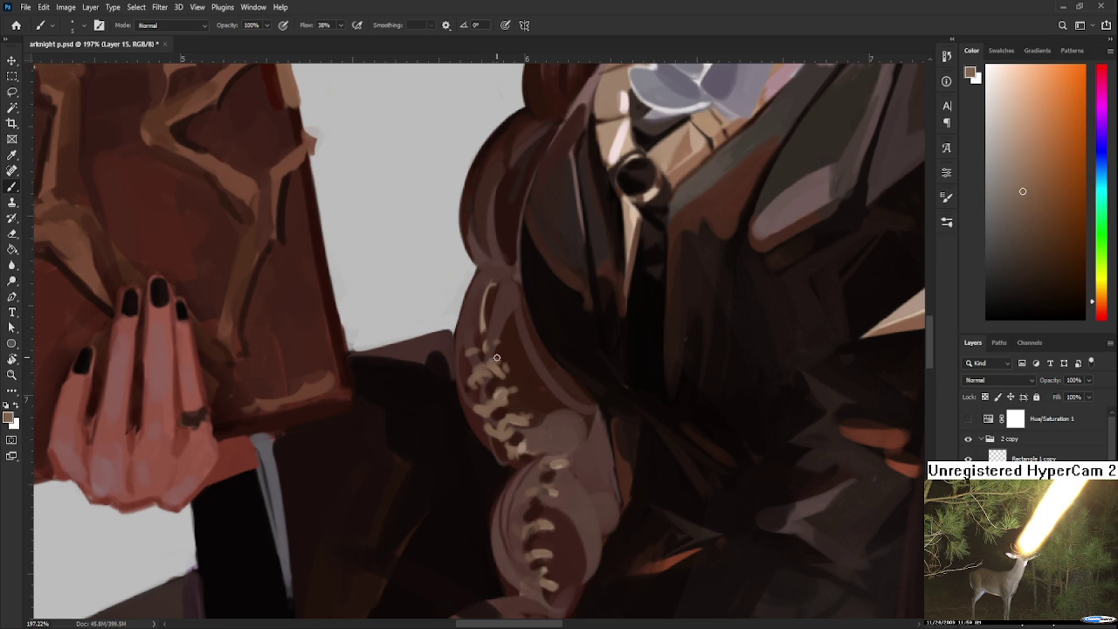
{"action": "scroll", "coordinate": [507, 349], "scroll_direction": "down", "scroll_amount": 2}
{"action": "scroll", "coordinate": [569, 332], "scroll_direction": "down", "scroll_amount": 4}
{"action": "scroll", "coordinate": [629, 283], "scroll_direction": "down", "scroll_amount": 2}
{"action": "scroll", "coordinate": [629, 282], "scroll_direction": "up", "scroll_amount": 2}
{"action": "scroll", "coordinate": [594, 332], "scroll_direction": "up", "scroll_amount": 2}
{"action": "scroll", "coordinate": [549, 384], "scroll_direction": "up", "scroll_amount": 2}
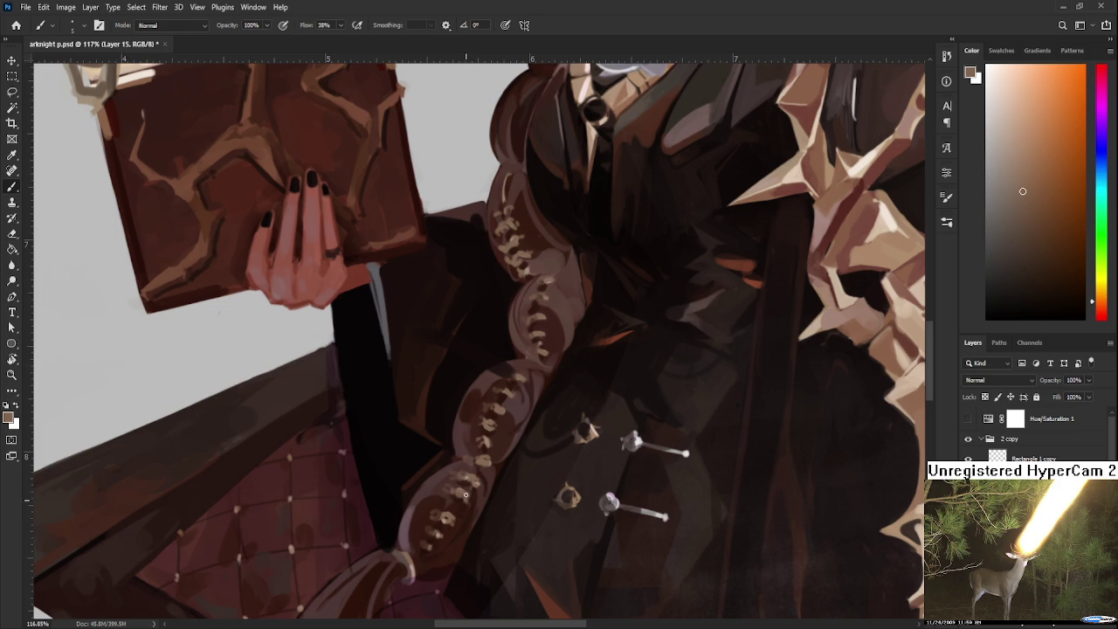
{"action": "left_click_drag", "start_coordinate": [465, 496], "coordinate": [469, 441]}
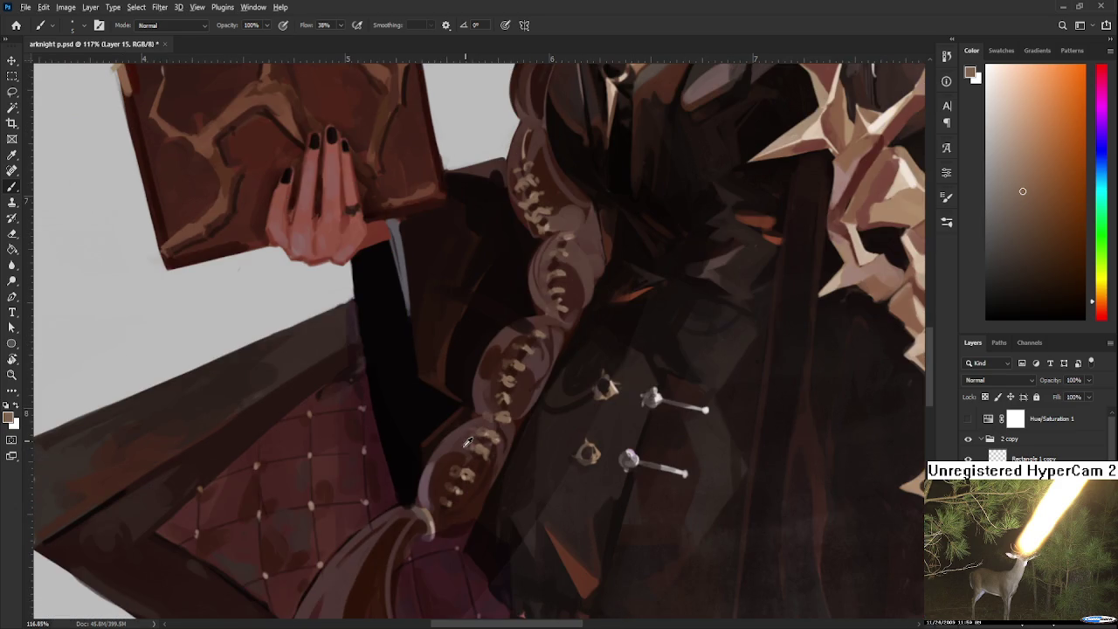
{"action": "left_click", "coordinate": [468, 441], "text": "alt"}
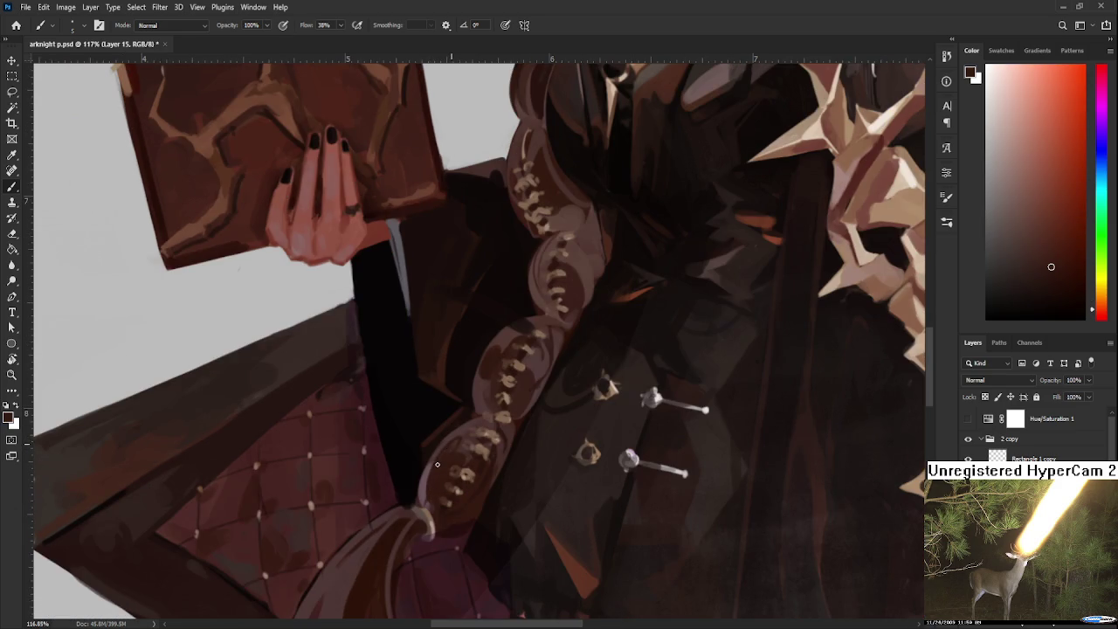
{"action": "left_click", "coordinate": [496, 450], "text": "alt"}
{"action": "left_click_drag", "start_coordinate": [501, 442], "coordinate": [477, 506]}
{"action": "left_click", "coordinate": [462, 442], "text": "alt"}
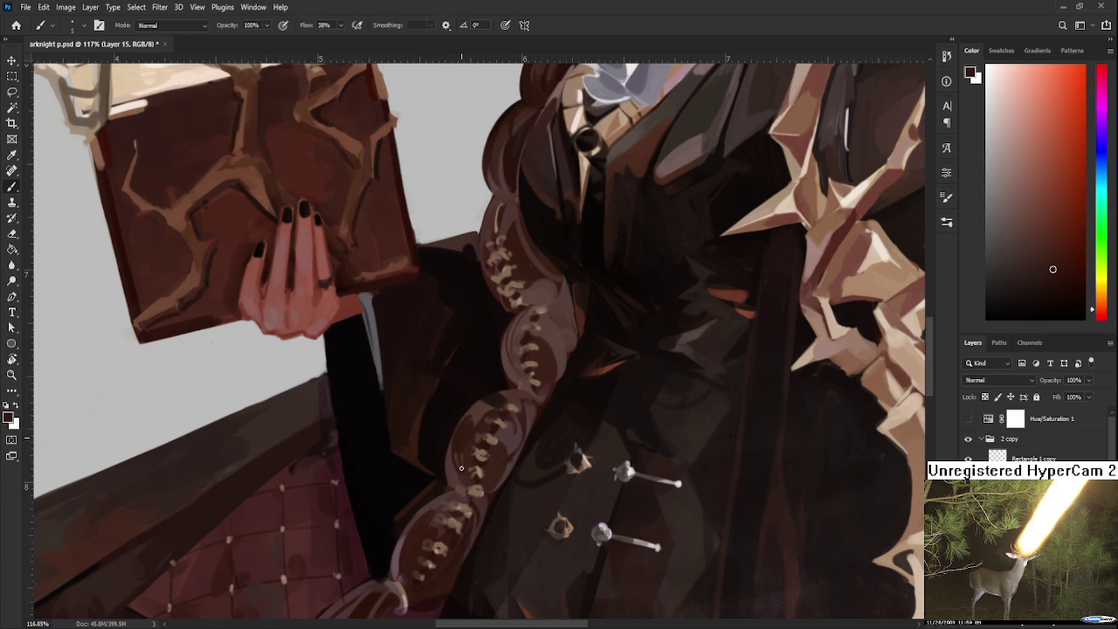
{"action": "left_click", "coordinate": [496, 455], "text": "alt"}
{"action": "key", "text": "e"}
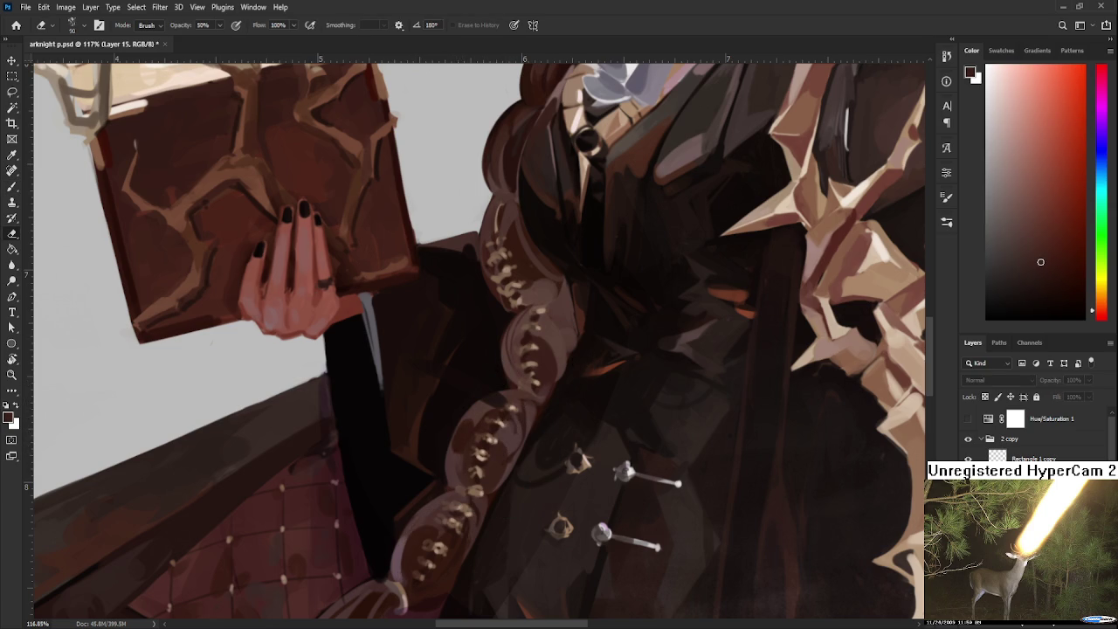
Step: Briefly isolate a layer to inspect it, then restore all layers and select Layer 8
{"action": "scroll", "coordinate": [1022, 433], "scroll_direction": "down", "scroll_amount": 3}
{"action": "scroll", "coordinate": [1022, 432], "scroll_direction": "up", "scroll_amount": 1}
{"action": "left_click", "coordinate": [968, 456]}
{"action": "left_click", "coordinate": [968, 457], "text": "alt"}
{"action": "left_click", "coordinate": [1022, 456]}
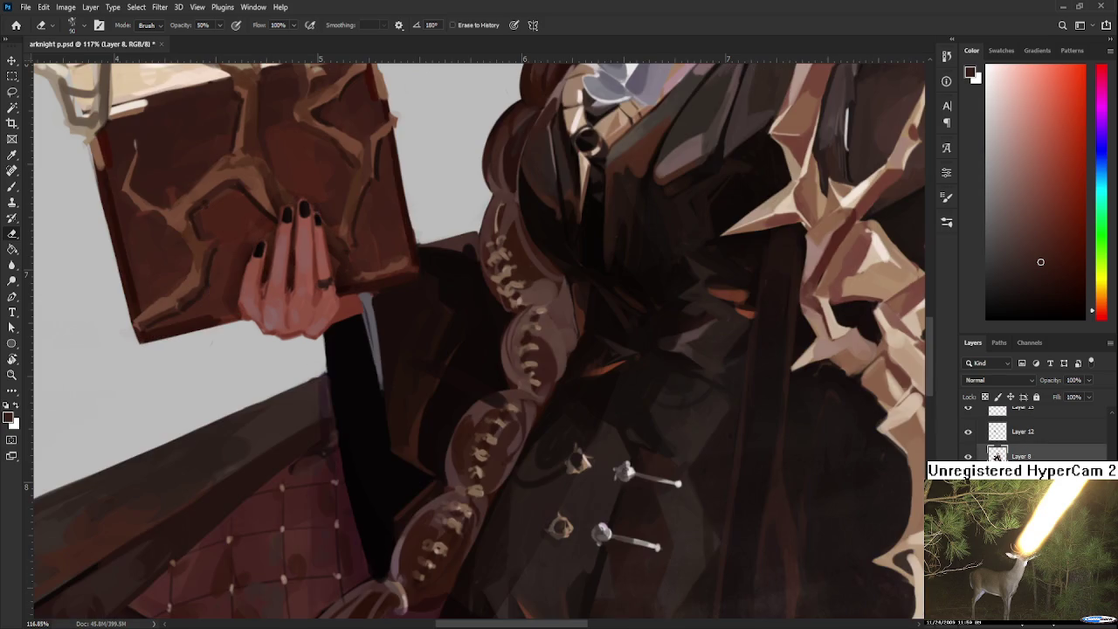
{"action": "key", "text": "b"}
Step: Paint small dark marks on the braid, resampling darker shades from it
{"action": "left_click_drag", "start_coordinate": [485, 406], "coordinate": [498, 400]}
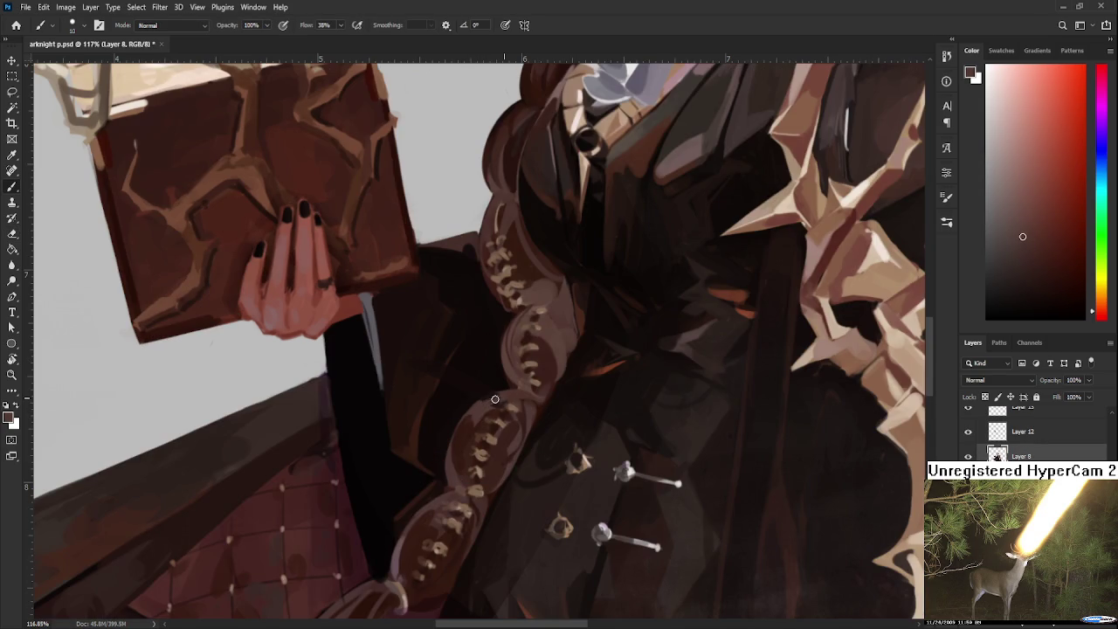
{"action": "left_click", "coordinate": [460, 406], "text": "alt"}
{"action": "left_click", "coordinate": [452, 328], "text": "alt"}
{"action": "scroll", "coordinate": [707, 437], "scroll_direction": "down", "scroll_amount": 3}
{"action": "scroll", "coordinate": [1031, 431], "scroll_direction": "down", "scroll_amount": 1}
{"action": "scroll", "coordinate": [997, 437], "scroll_direction": "up", "scroll_amount": 1}
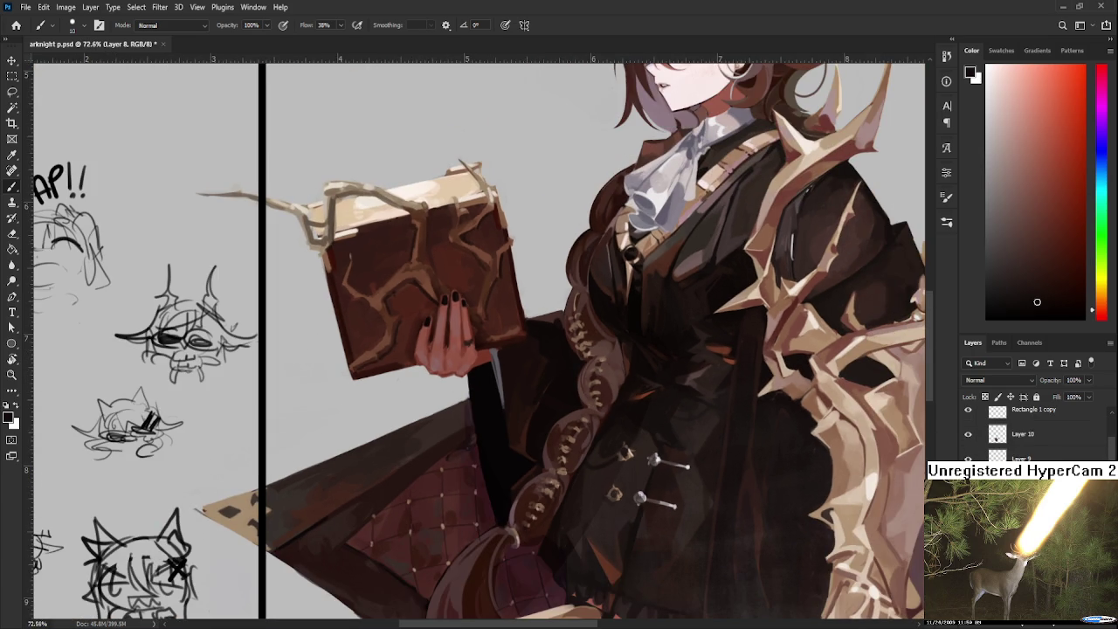
{"action": "left_click", "coordinate": [966, 478]}
{"action": "scroll", "coordinate": [997, 438], "scroll_direction": "down", "scroll_amount": 2}
{"action": "left_click", "coordinate": [1004, 482]}
{"action": "scroll", "coordinate": [581, 478], "scroll_direction": "down", "scroll_amount": 5}
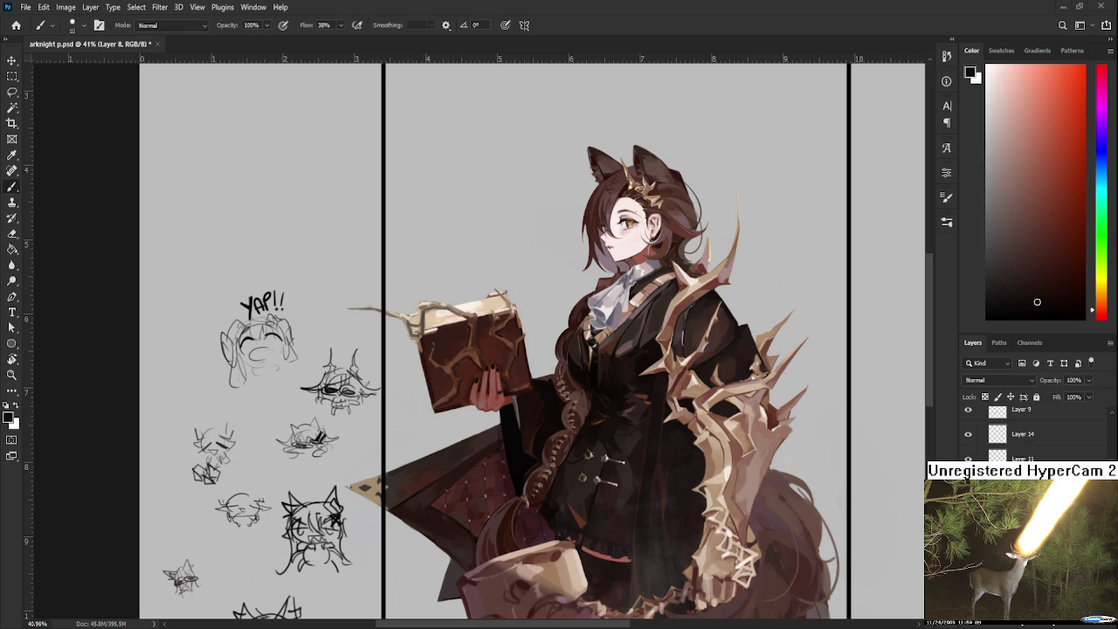
Step: Zoom in on the coat's braid and buttons and sample a muted pink from the braid
{"action": "scroll", "coordinate": [428, 380], "scroll_direction": "down", "scroll_amount": 1}
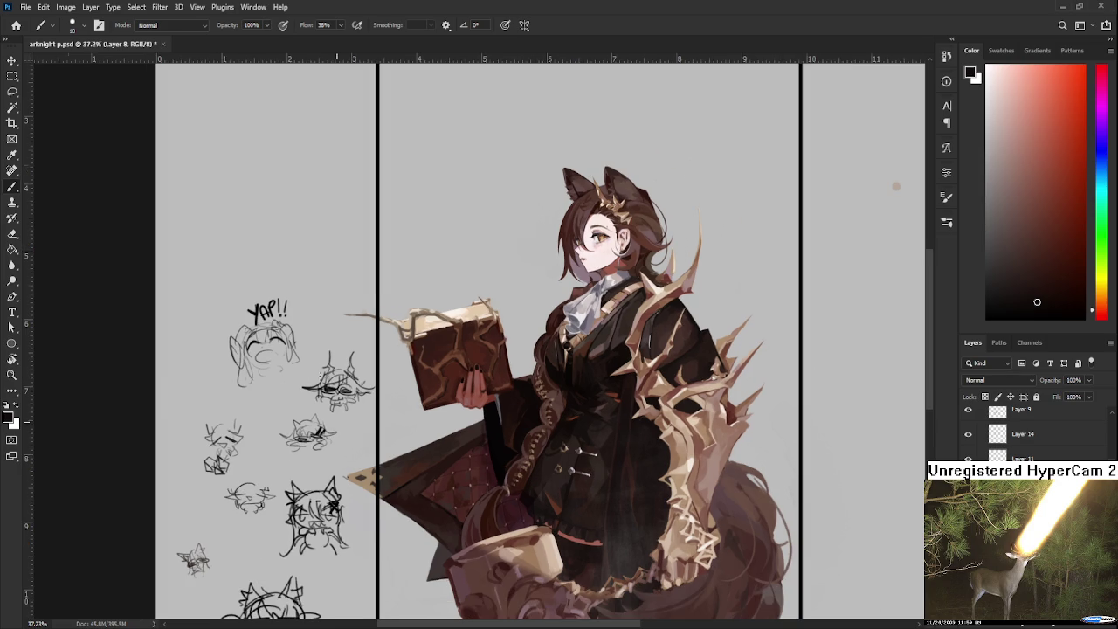
{"action": "scroll", "coordinate": [470, 386], "scroll_direction": "down", "scroll_amount": 1}
{"action": "scroll", "coordinate": [549, 458], "scroll_direction": "up", "scroll_amount": 1}
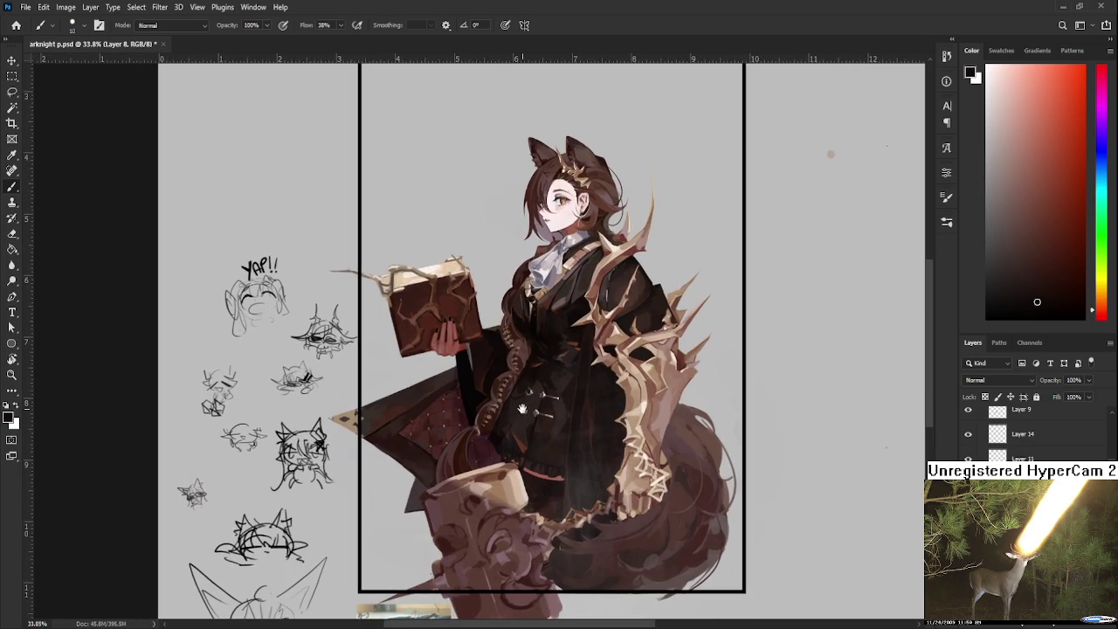
{"action": "scroll", "coordinate": [533, 428], "scroll_direction": "up", "scroll_amount": 2}
{"action": "scroll", "coordinate": [524, 410], "scroll_direction": "up", "scroll_amount": 2}
{"action": "scroll", "coordinate": [528, 397], "scroll_direction": "up", "scroll_amount": 2}
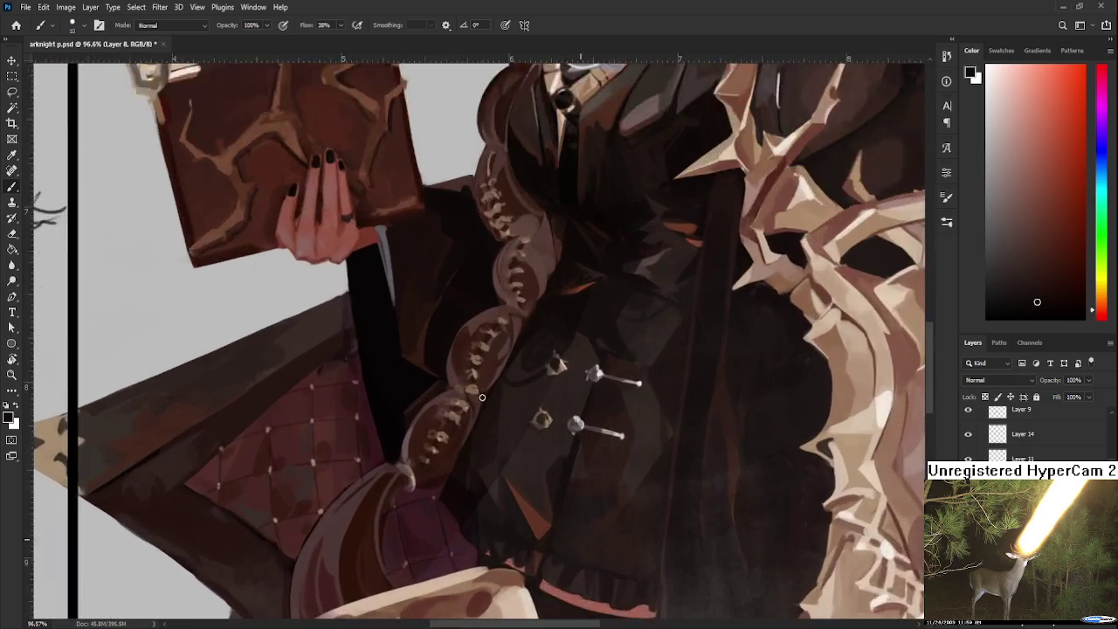
{"action": "scroll", "coordinate": [535, 385], "scroll_direction": "up", "scroll_amount": 2}
{"action": "scroll", "coordinate": [540, 376], "scroll_direction": "down", "scroll_amount": 2}
{"action": "scroll", "coordinate": [545, 371], "scroll_direction": "down", "scroll_amount": 1}
{"action": "scroll", "coordinate": [542, 374], "scroll_direction": "down", "scroll_amount": 1}
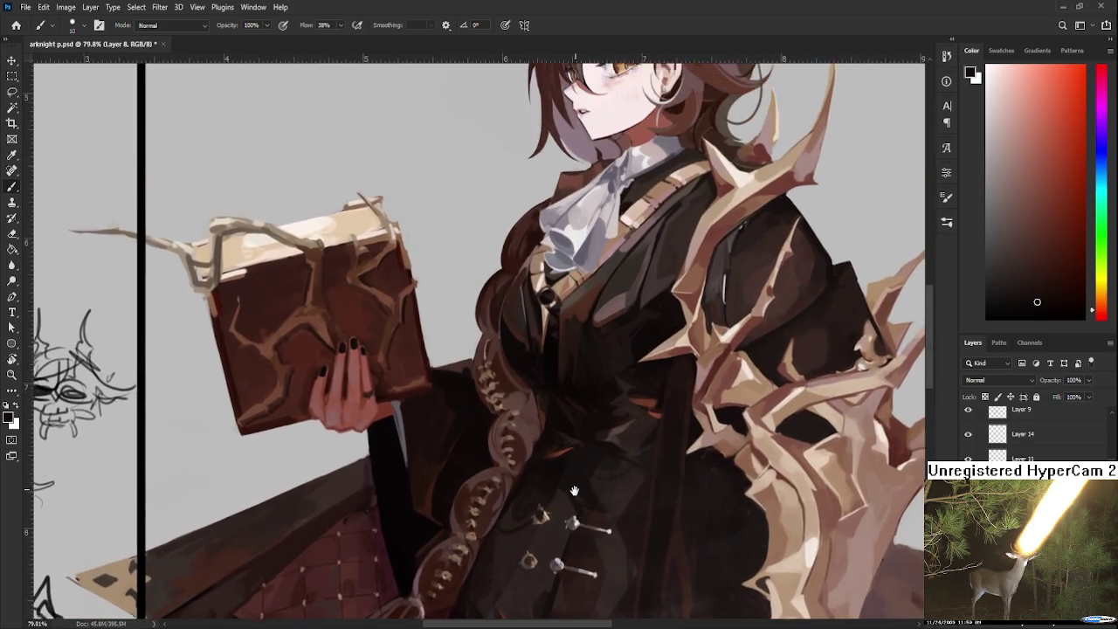
{"action": "scroll", "coordinate": [533, 384], "scroll_direction": "up", "scroll_amount": 2}
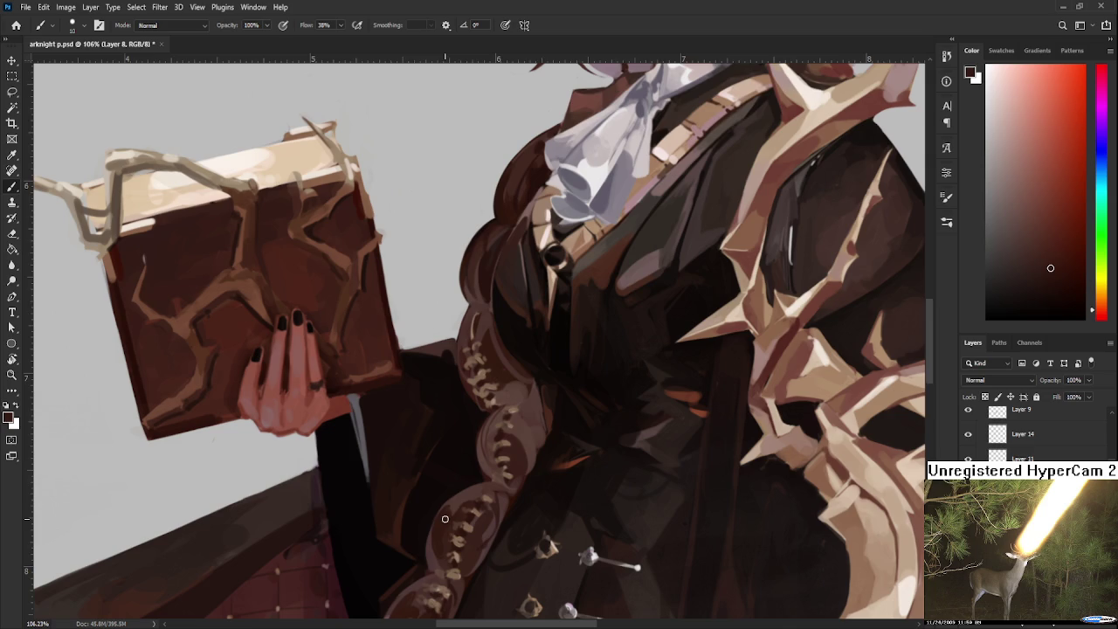
{"action": "left_click_drag", "start_coordinate": [445, 518], "coordinate": [458, 431]}
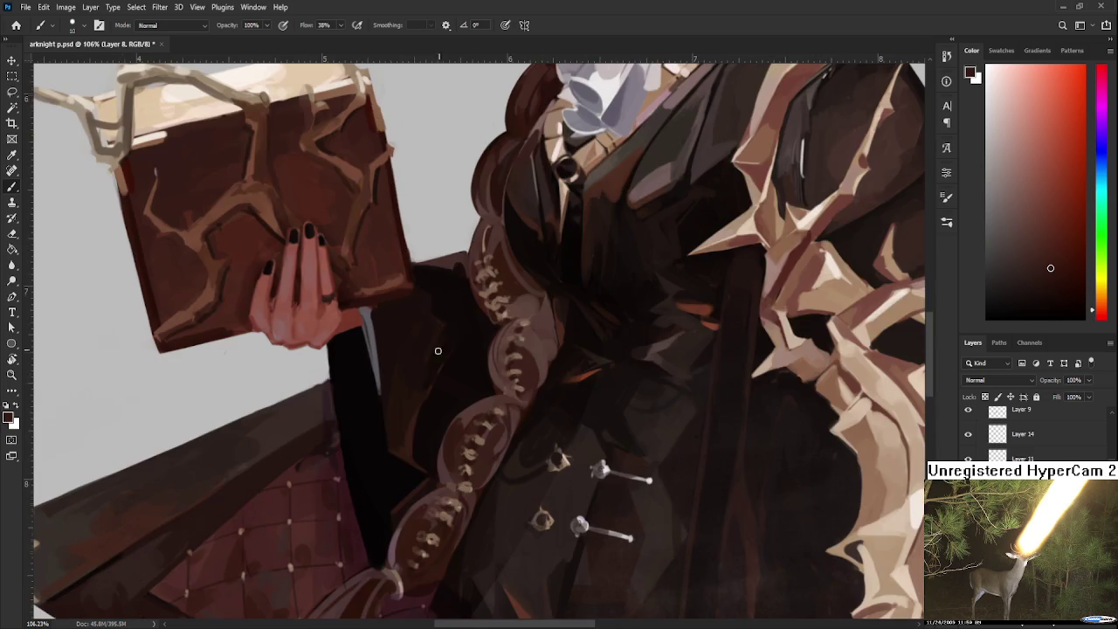
{"action": "left_click", "coordinate": [397, 552], "text": "alt"}
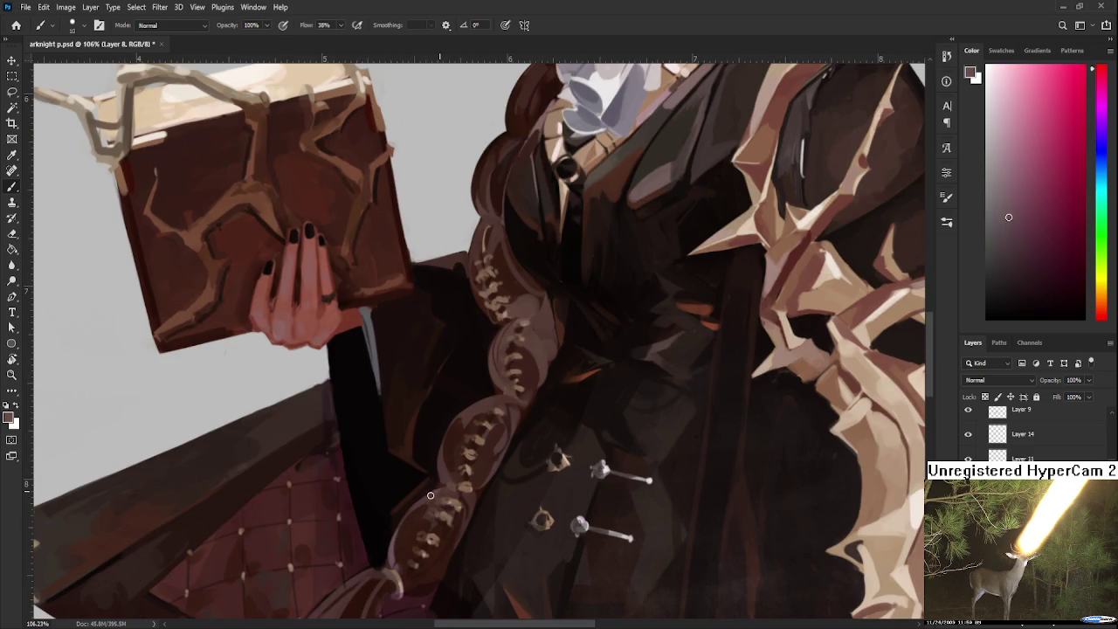
Step: Resample a darker reddish-brown from the braid as the brush colour, then zoom out
{"action": "left_click_drag", "start_coordinate": [465, 472], "coordinate": [438, 564]}
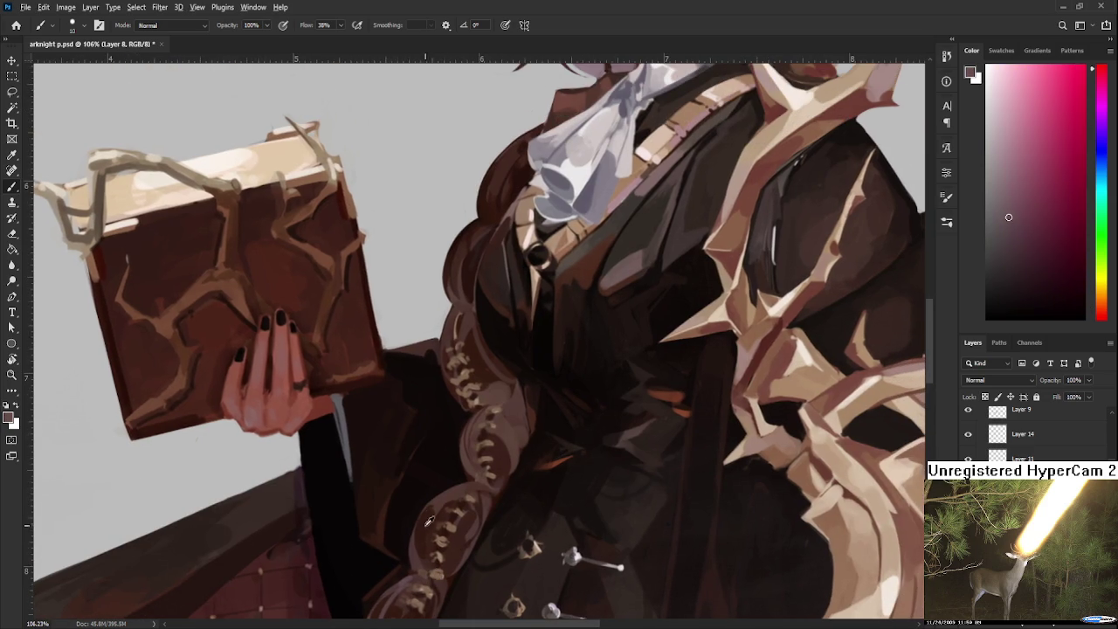
{"action": "left_click", "coordinate": [443, 518], "text": "alt"}
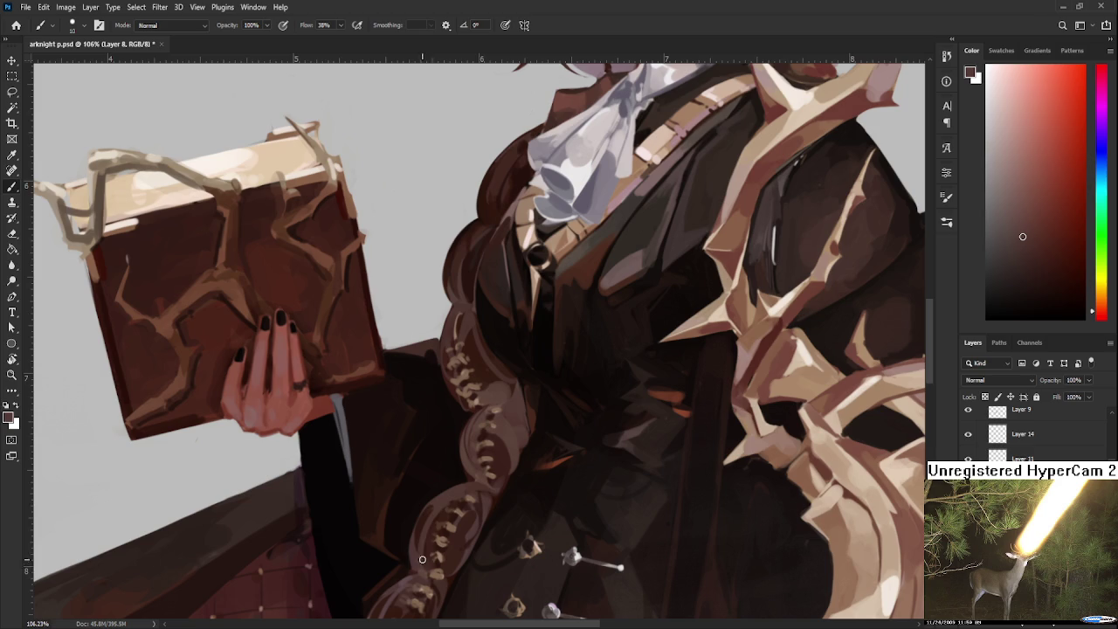
{"action": "scroll", "coordinate": [471, 535], "scroll_direction": "down", "scroll_amount": 3}
{"action": "scroll", "coordinate": [471, 535], "scroll_direction": "down", "scroll_amount": 2}
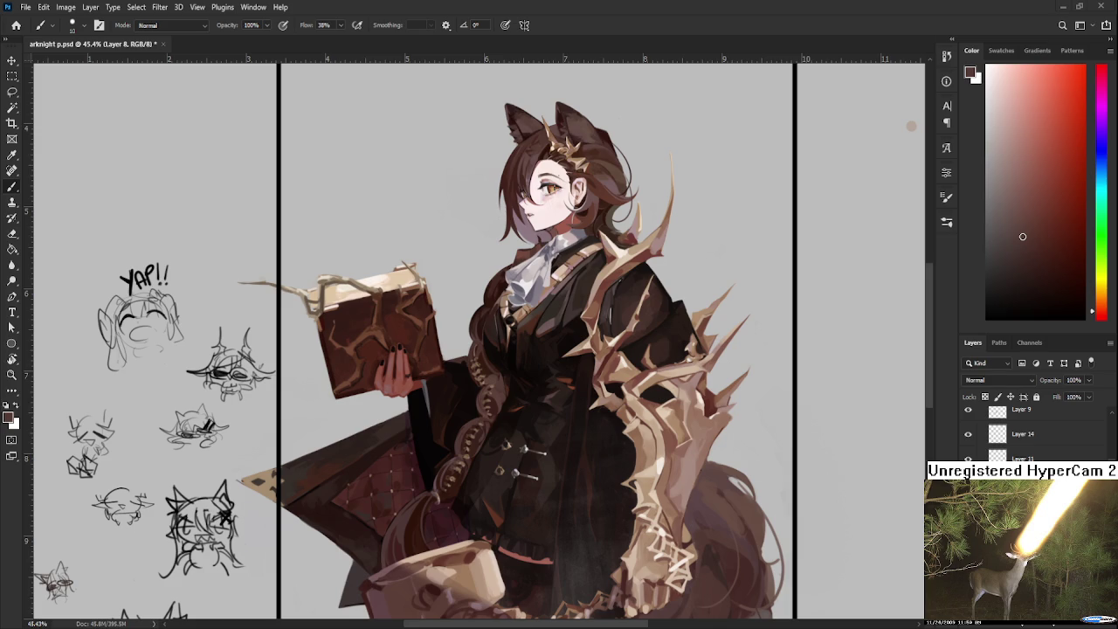
Step: Paint a light highlight along the braid's left edge, comparing it with and without the stroke
{"action": "scroll", "coordinate": [487, 480], "scroll_direction": "up", "scroll_amount": 5}
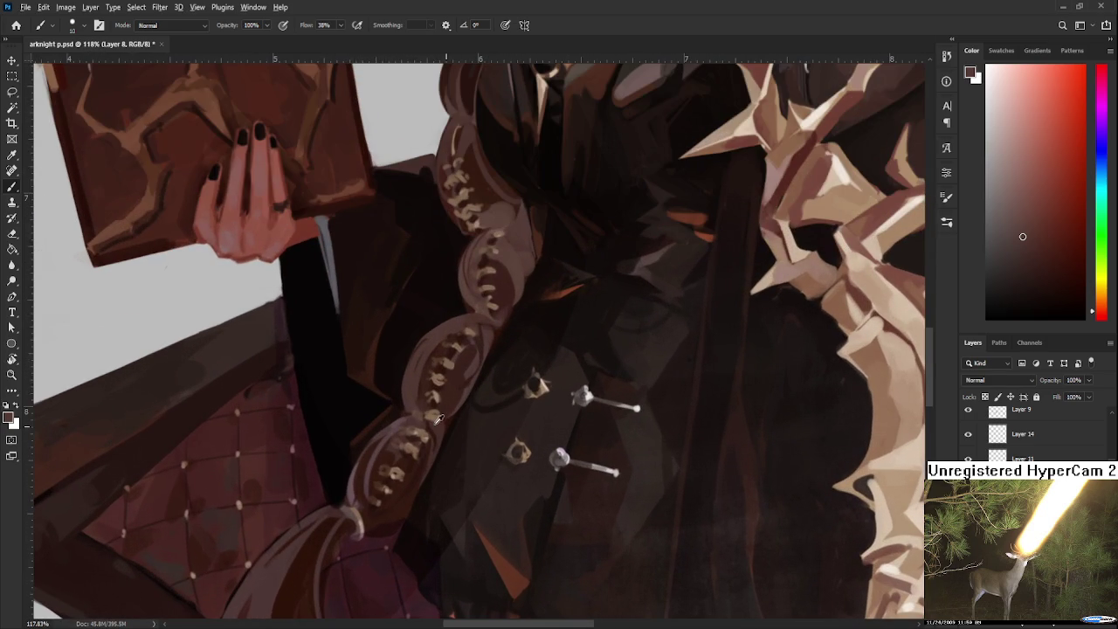
{"action": "left_click", "coordinate": [386, 437], "text": "alt"}
{"action": "left_click_drag", "start_coordinate": [407, 421], "coordinate": [382, 488]}
{"action": "left_click", "coordinate": [377, 484], "text": "alt"}
{"action": "left_click_drag", "start_coordinate": [425, 390], "coordinate": [396, 481]}
{"action": "key", "text": "ctrl+shift+z"}
{"action": "key", "text": "ctrl+z"}
{"action": "key", "text": "ctrl+shift+z"}
Step: Add soft mauve and short light strokes along the braid, undoing the last one
{"action": "left_click_drag", "start_coordinate": [454, 378], "coordinate": [419, 466]}
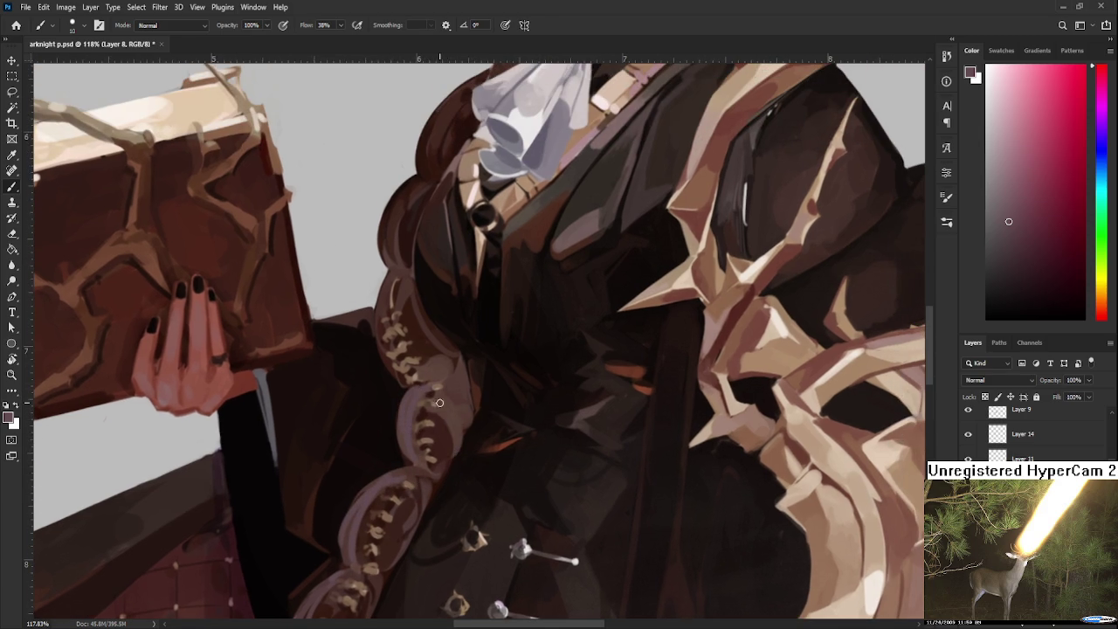
{"action": "left_click_drag", "start_coordinate": [435, 380], "coordinate": [442, 428]}
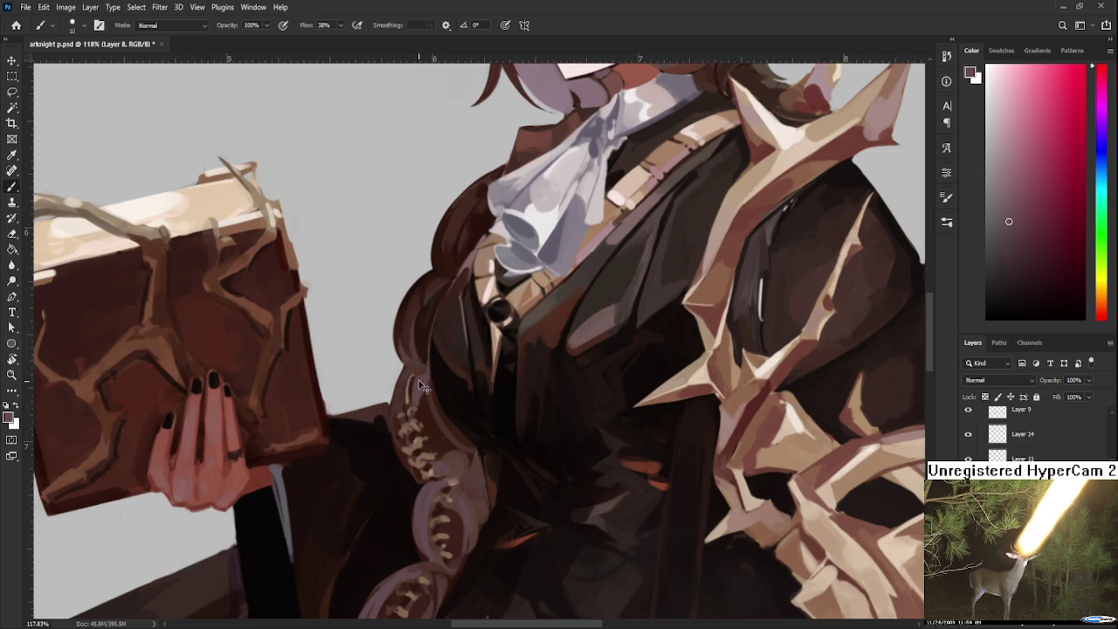
{"action": "left_click_drag", "start_coordinate": [412, 362], "coordinate": [395, 432]}
{"action": "mouse_move", "coordinate": [434, 386]}
{"action": "left_mouse_down"}
{"action": "mouse_move", "coordinate": [482, 449]}
{"action": "mouse_move", "coordinate": [466, 359]}
{"action": "left_mouse_up"}
{"action": "scroll", "coordinate": [466, 359], "scroll_direction": "down", "scroll_amount": 5}
{"action": "mouse_move", "coordinate": [380, 415]}
{"action": "left_mouse_down"}
{"action": "mouse_move", "coordinate": [410, 371]}
{"action": "mouse_move", "coordinate": [451, 351]}
{"action": "left_mouse_up"}
{"action": "key", "text": "ctrl+z"}
{"action": "key", "text": "ctrl+z"}
{"action": "key", "text": "ctrl+z"}
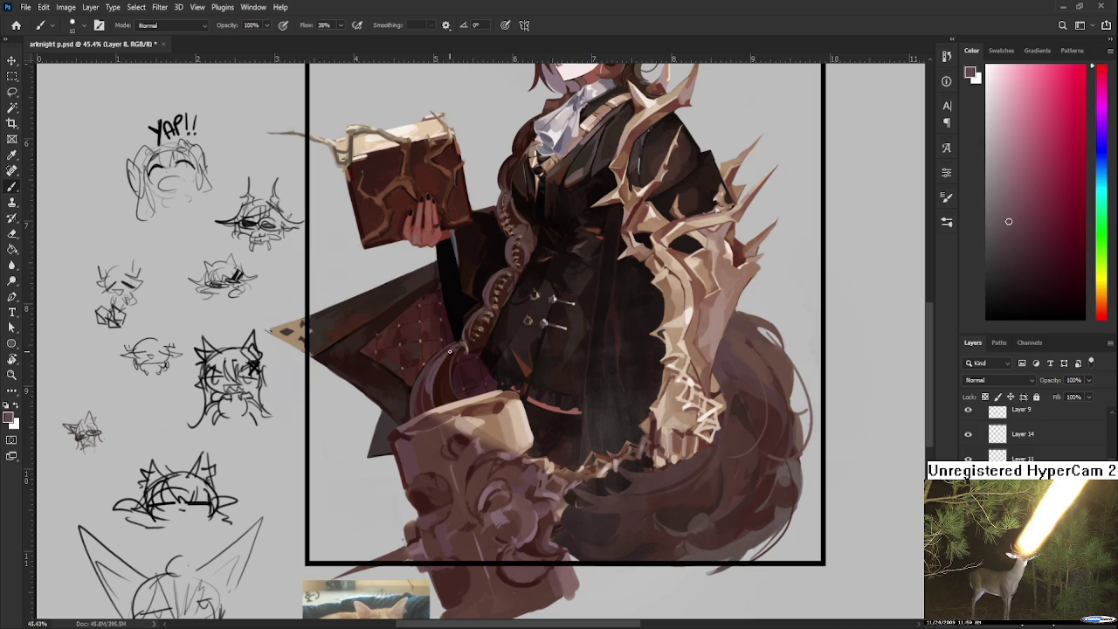
Step: Enlarge the brush and reposition the view over the face and ears
{"action": "left_click_drag", "start_coordinate": [458, 349], "coordinate": [405, 462]}
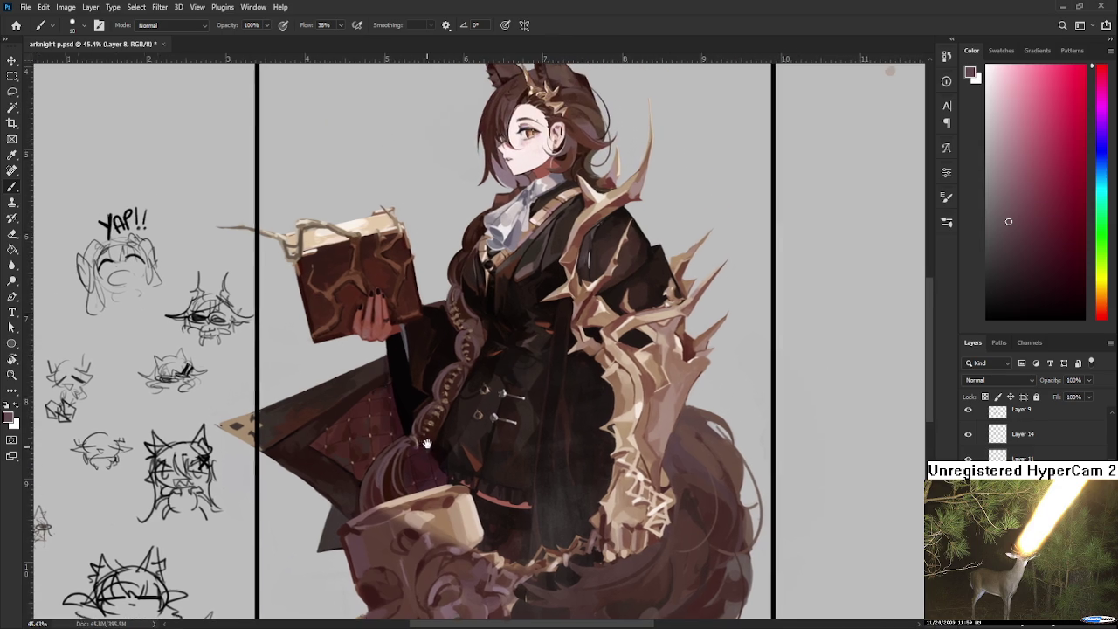
{"action": "key", "text": "bracketright"}
{"action": "key", "text": "bracketright"}
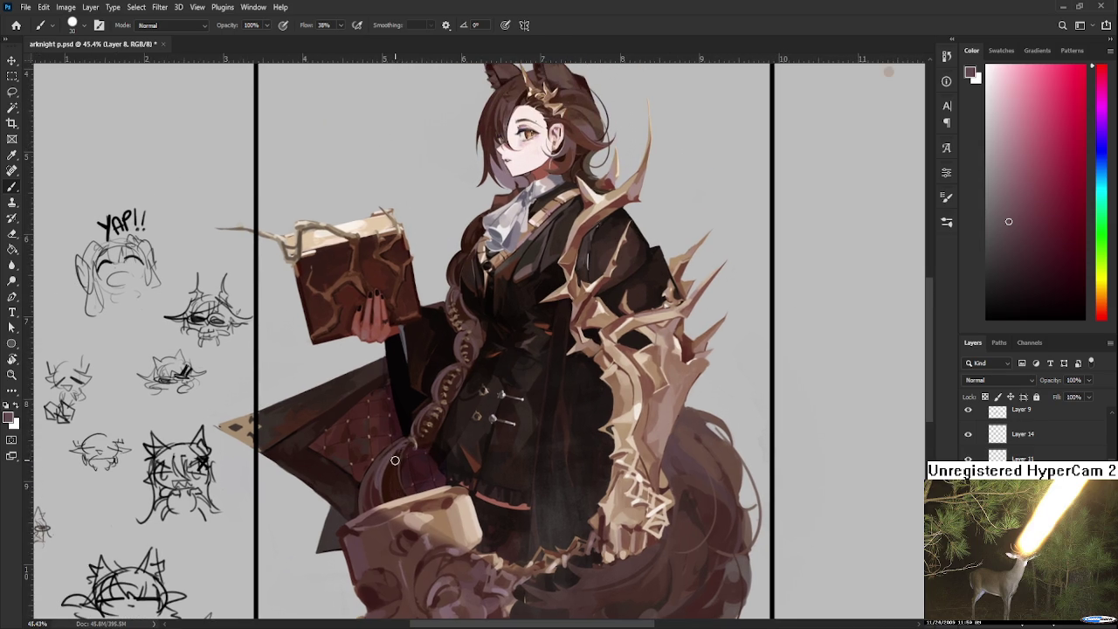
{"action": "left_click_drag", "start_coordinate": [430, 418], "coordinate": [430, 464]}
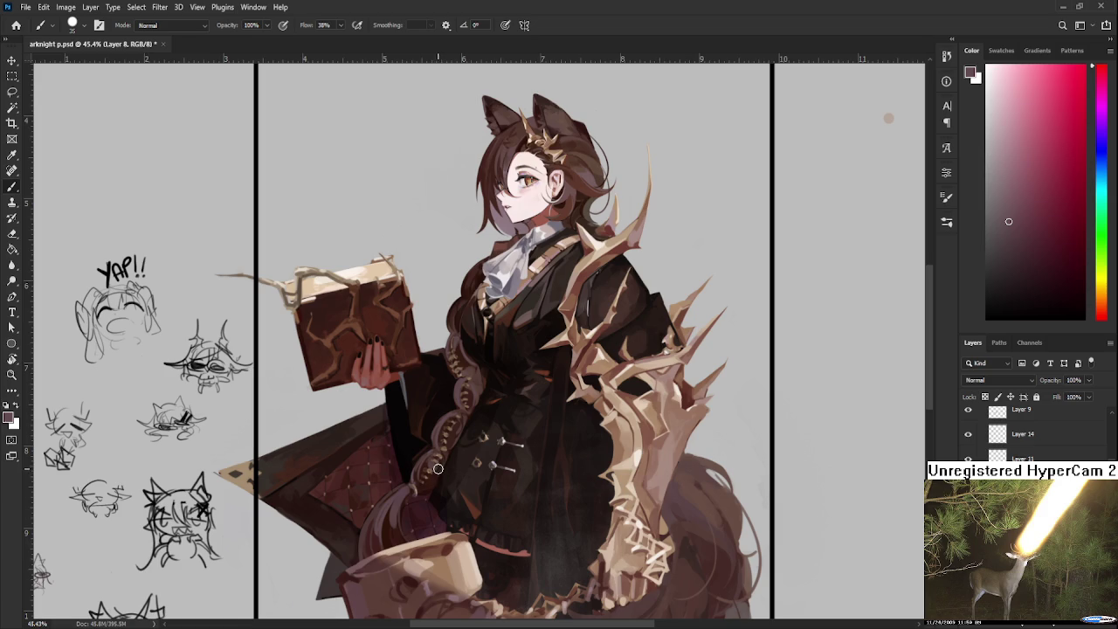
{"action": "left_click_drag", "start_coordinate": [456, 432], "coordinate": [449, 460]}
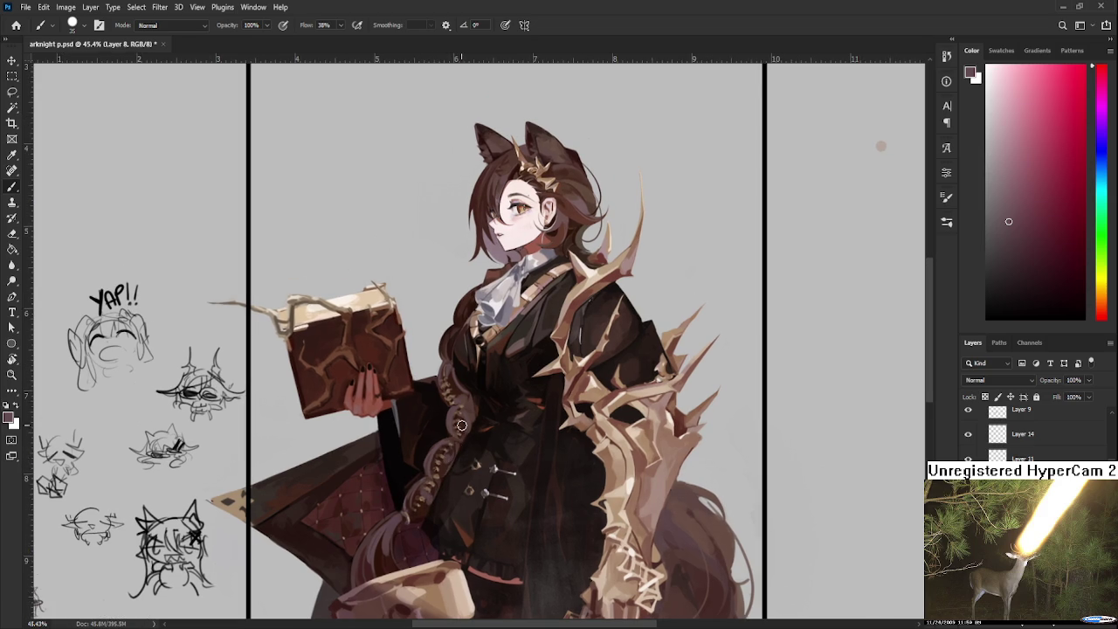
{"action": "left_click_drag", "start_coordinate": [467, 415], "coordinate": [459, 464]}
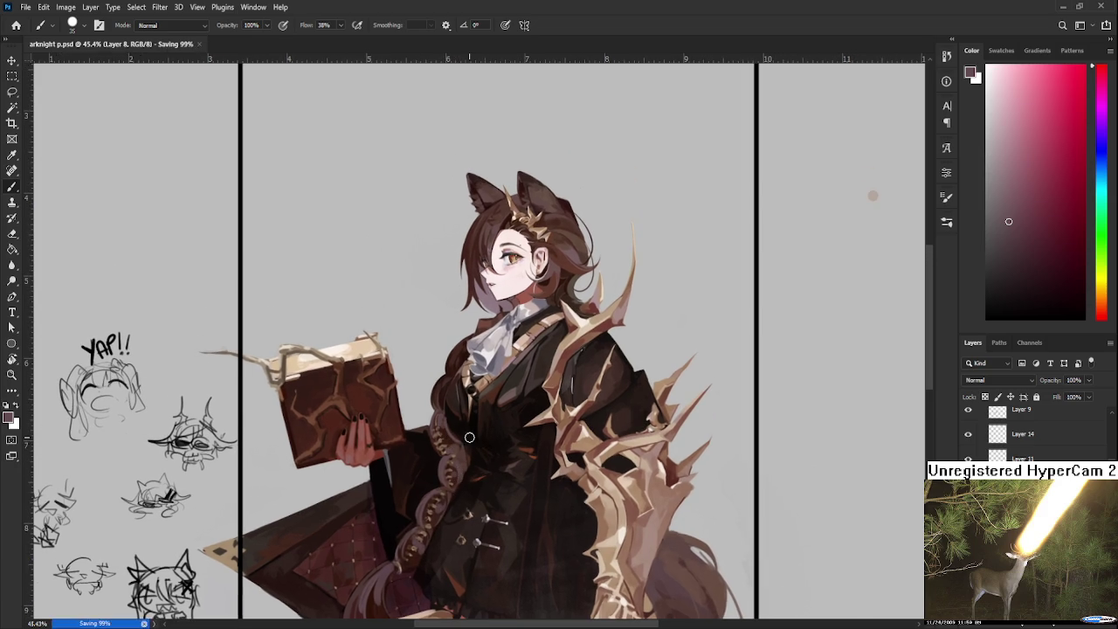
{"action": "scroll", "coordinate": [442, 424], "scroll_direction": "down", "scroll_amount": 5}
{"action": "scroll", "coordinate": [537, 302], "scroll_direction": "up", "scroll_amount": 3}
{"action": "scroll", "coordinate": [534, 297], "scroll_direction": "up", "scroll_amount": 2}
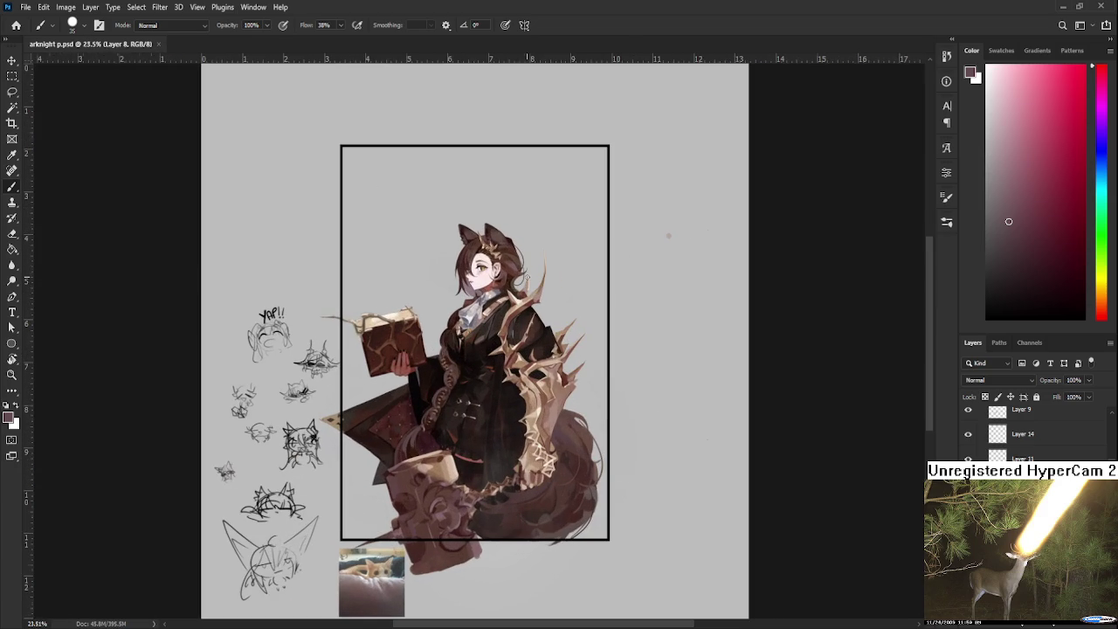
{"action": "scroll", "coordinate": [531, 285], "scroll_direction": "down", "scroll_amount": 1}
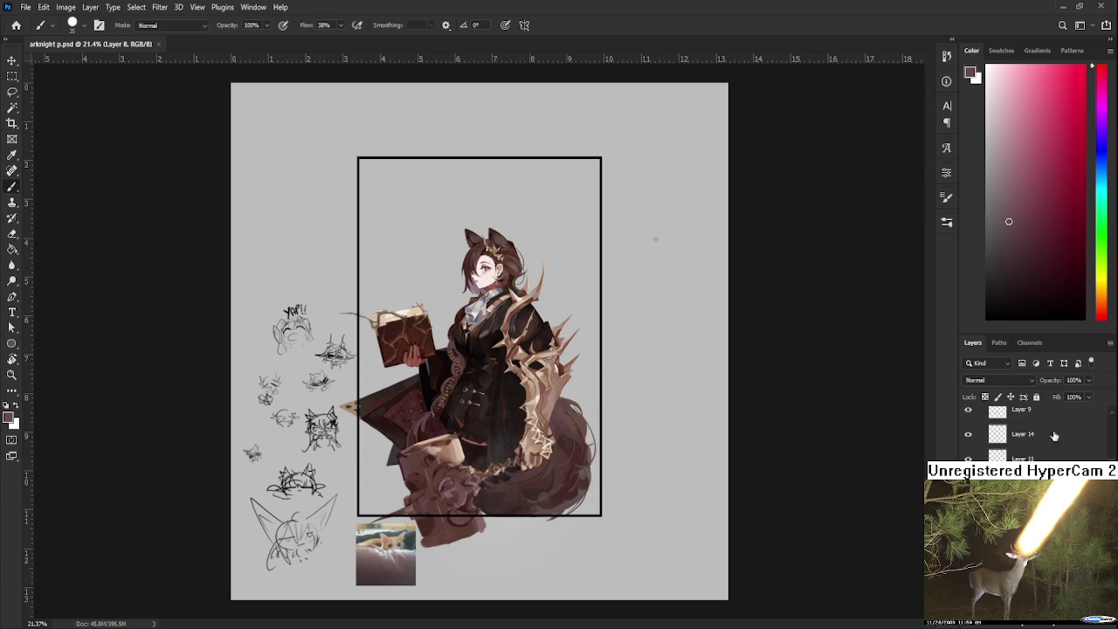
{"action": "scroll", "coordinate": [1005, 428], "scroll_direction": "up", "scroll_amount": 3}
Step: Toggle the Hue/Saturation 1 layer to check values in greyscale, then return to full colour
{"action": "left_click", "coordinate": [969, 420]}
{"action": "left_click", "coordinate": [969, 420]}
{"action": "scroll", "coordinate": [529, 262], "scroll_direction": "up", "scroll_amount": 2}
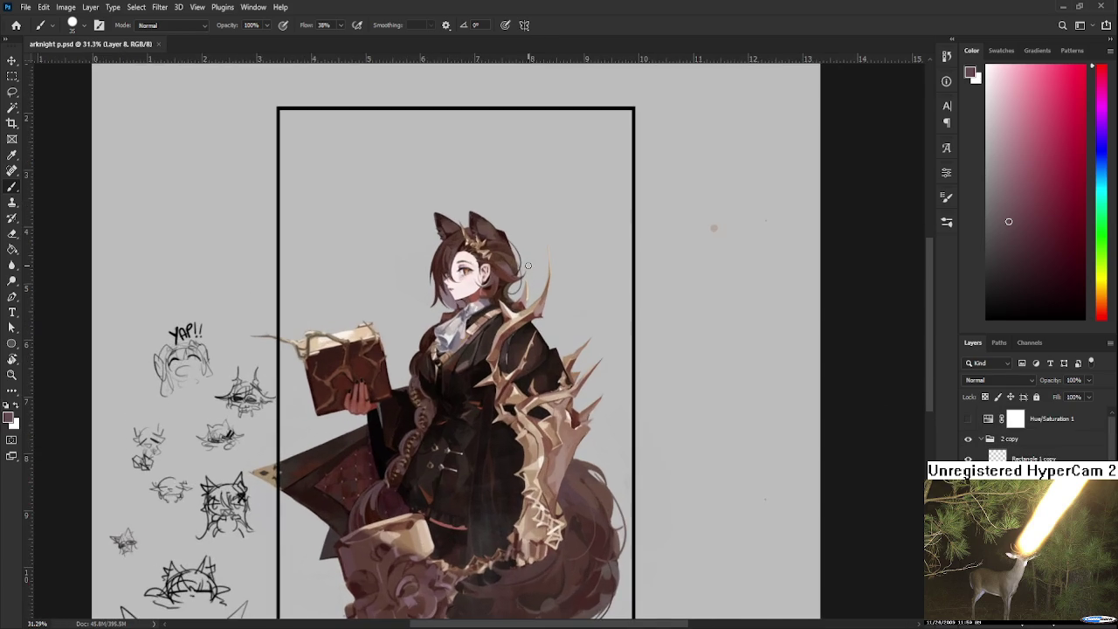
{"action": "scroll", "coordinate": [527, 269], "scroll_direction": "down", "scroll_amount": 1}
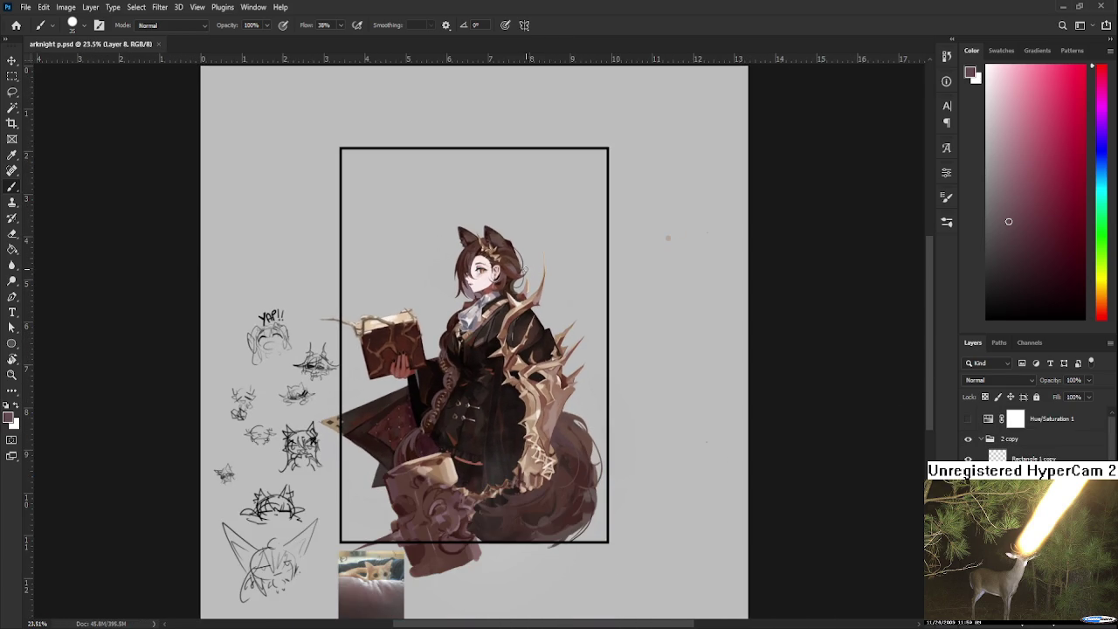
{"action": "scroll", "coordinate": [478, 253], "scroll_direction": "up", "scroll_amount": 5}
{"action": "scroll", "coordinate": [479, 254], "scroll_direction": "up", "scroll_amount": 3}
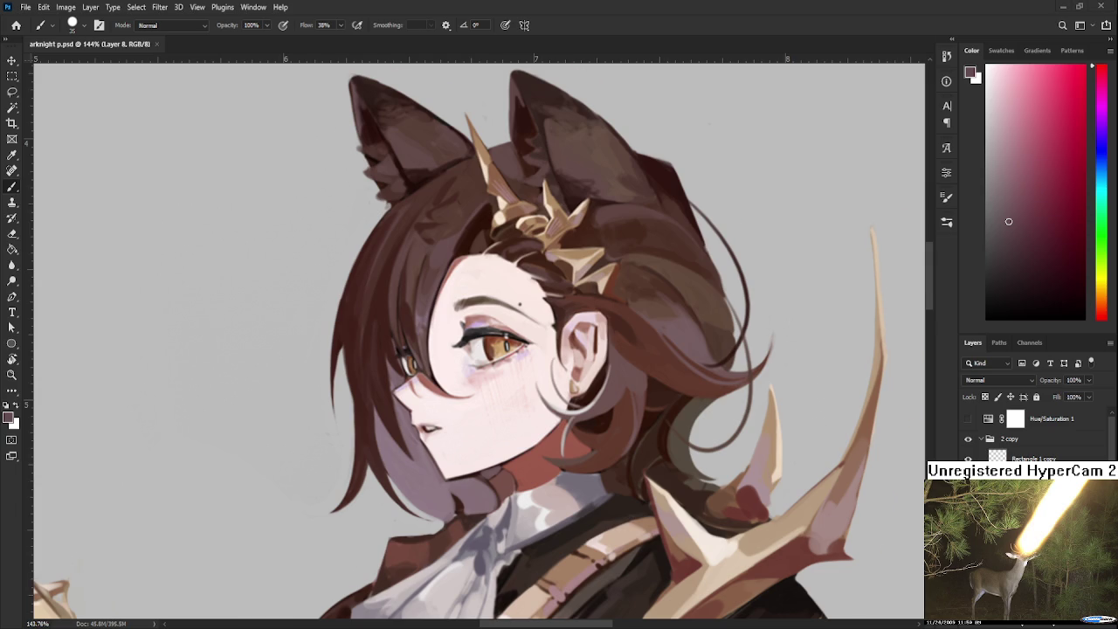
Step: With a small dark reddish-brown brush, make the mole above the eye larger and darker
{"action": "scroll", "coordinate": [557, 361], "scroll_direction": "up", "scroll_amount": 2}
{"action": "left_click", "coordinate": [616, 445], "text": "alt"}
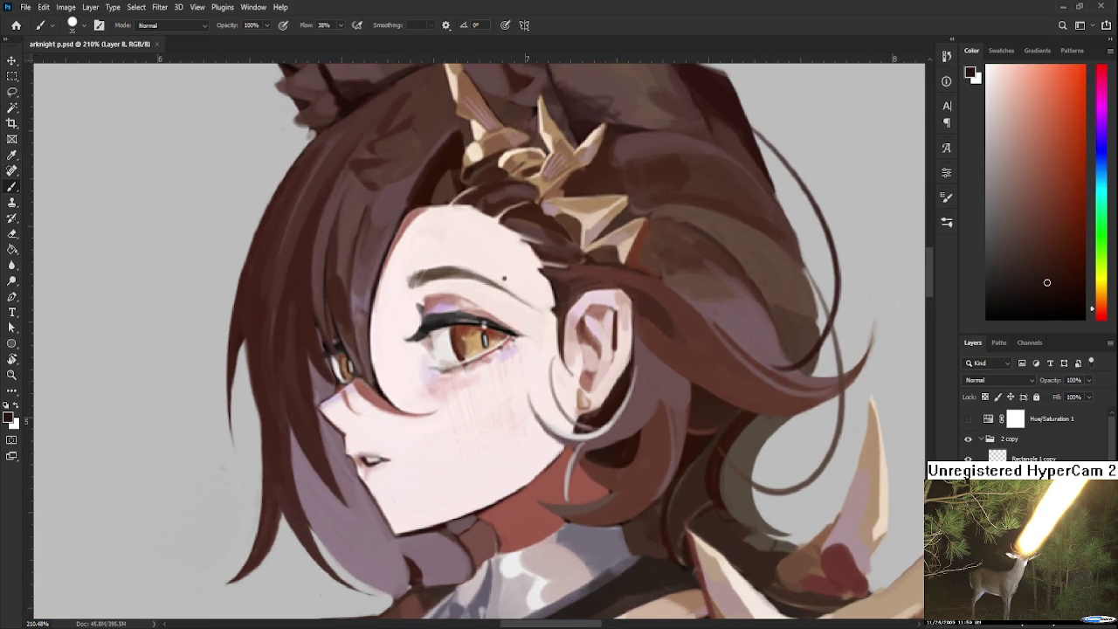
{"action": "key", "text": "bracketleft"}
{"action": "key", "text": "bracketleft"}
{"action": "key", "text": "bracketleft"}
{"action": "left_click", "coordinate": [505, 278]}
{"action": "left_click", "coordinate": [505, 277]}
Step: Paint small dark reddish-brown touch-ups around the tan triangle tip beside the frame line
{"action": "scroll", "coordinate": [539, 277], "scroll_direction": "down", "scroll_amount": 1}
{"action": "scroll", "coordinate": [539, 277], "scroll_direction": "down", "scroll_amount": 3}
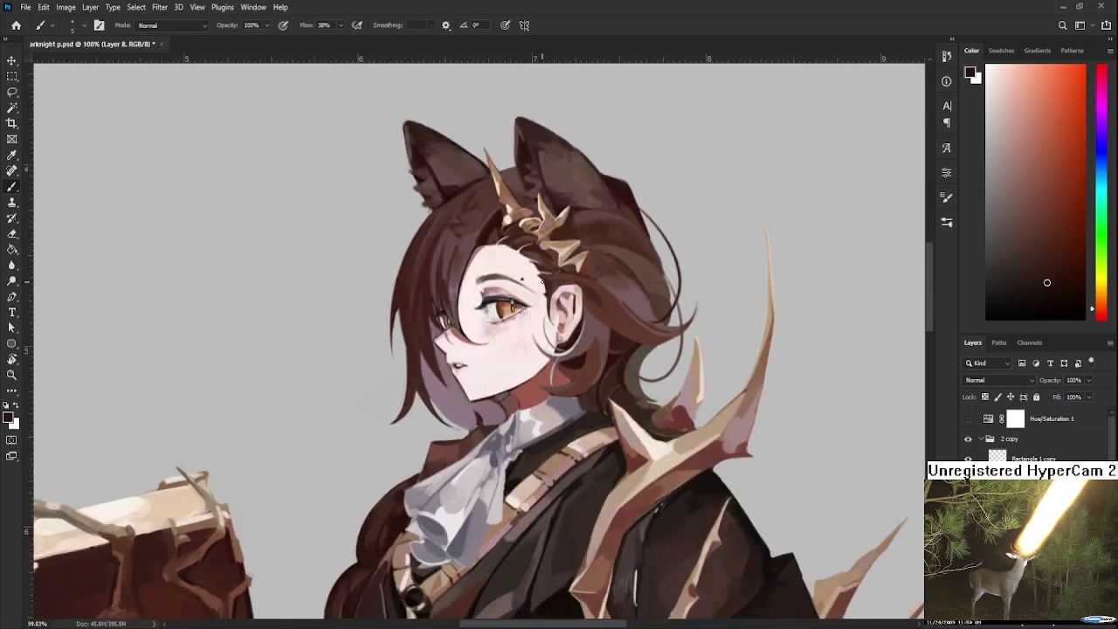
{"action": "scroll", "coordinate": [539, 277], "scroll_direction": "down", "scroll_amount": 3}
{"action": "scroll", "coordinate": [539, 277], "scroll_direction": "down", "scroll_amount": 3}
{"action": "scroll", "coordinate": [549, 290], "scroll_direction": "down", "scroll_amount": 2}
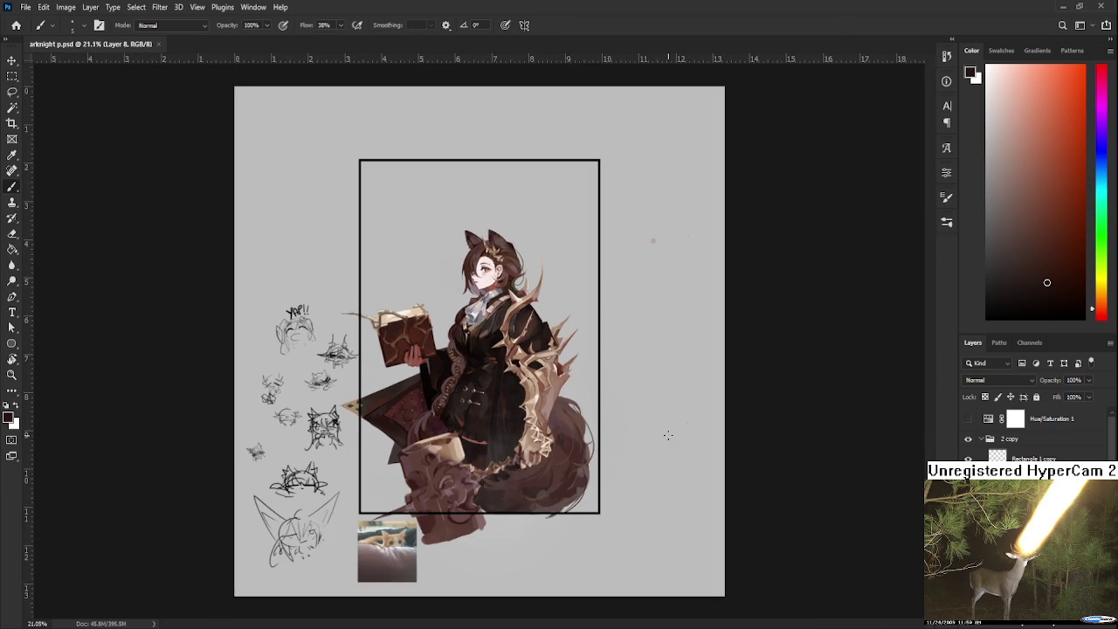
{"action": "scroll", "coordinate": [649, 477], "scroll_direction": "up", "scroll_amount": 1}
{"action": "scroll", "coordinate": [359, 452], "scroll_direction": "up", "scroll_amount": 1}
{"action": "scroll", "coordinate": [359, 453], "scroll_direction": "up", "scroll_amount": 2}
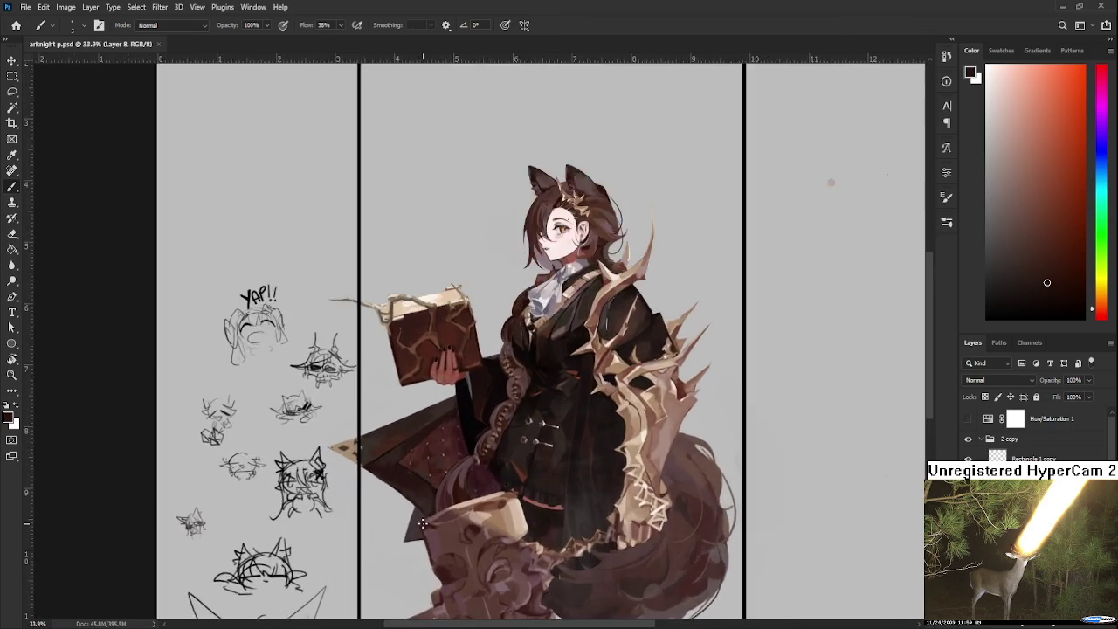
{"action": "scroll", "coordinate": [359, 453], "scroll_direction": "up", "scroll_amount": 1}
{"action": "scroll", "coordinate": [359, 453], "scroll_direction": "up", "scroll_amount": 2}
{"action": "scroll", "coordinate": [359, 452], "scroll_direction": "up", "scroll_amount": 1}
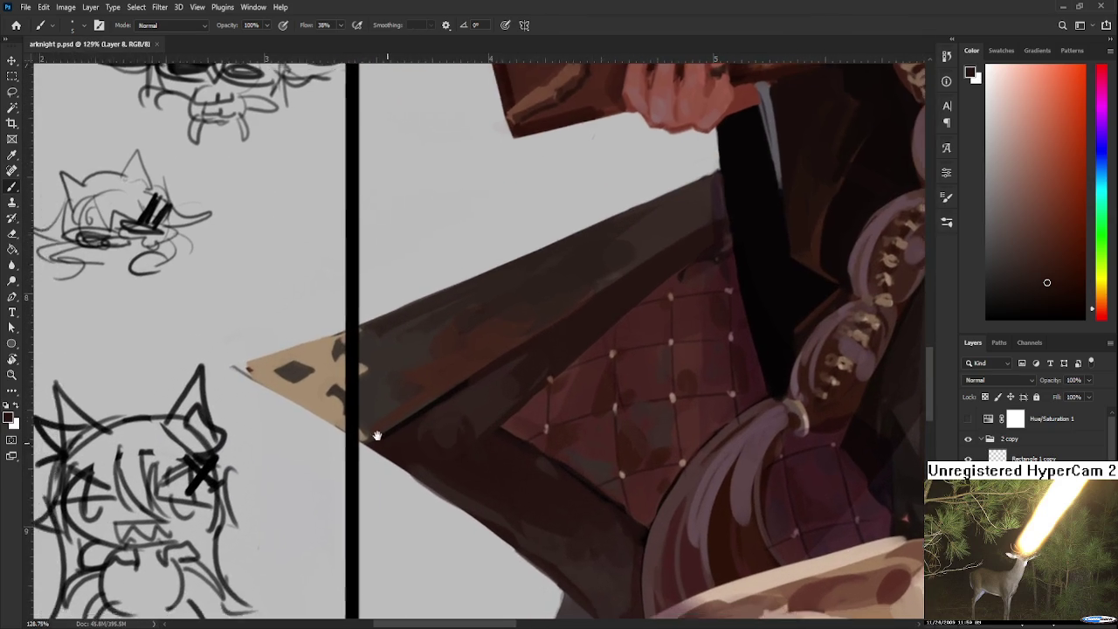
{"action": "scroll", "coordinate": [621, 445], "scroll_direction": "down", "scroll_amount": 1}
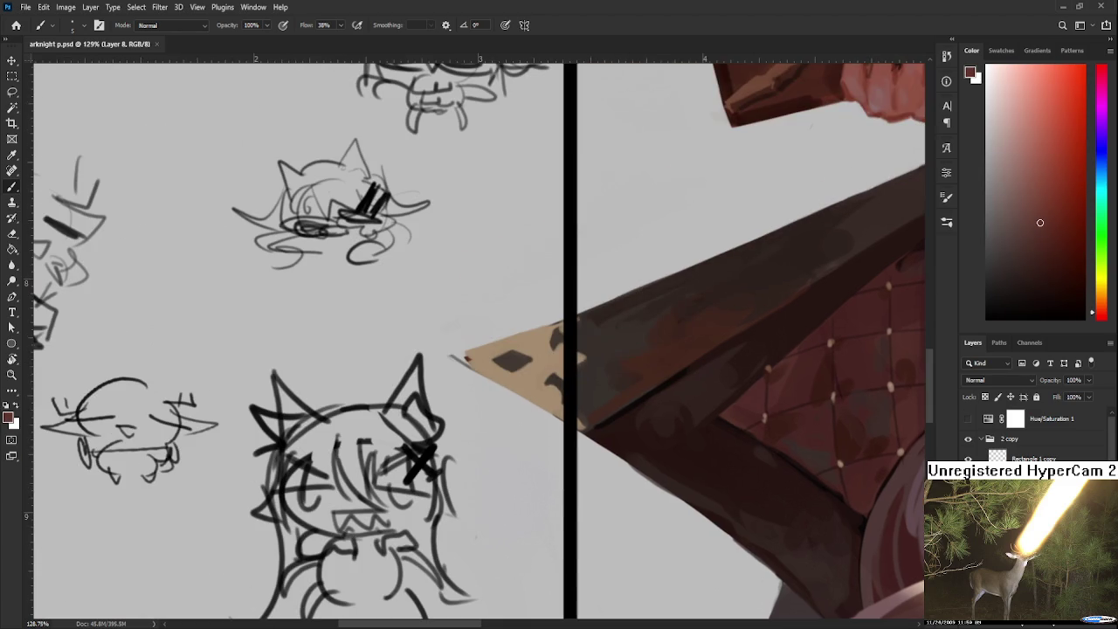
{"action": "scroll", "coordinate": [621, 444], "scroll_direction": "down", "scroll_amount": 2}
{"action": "scroll", "coordinate": [485, 379], "scroll_direction": "up", "scroll_amount": 2}
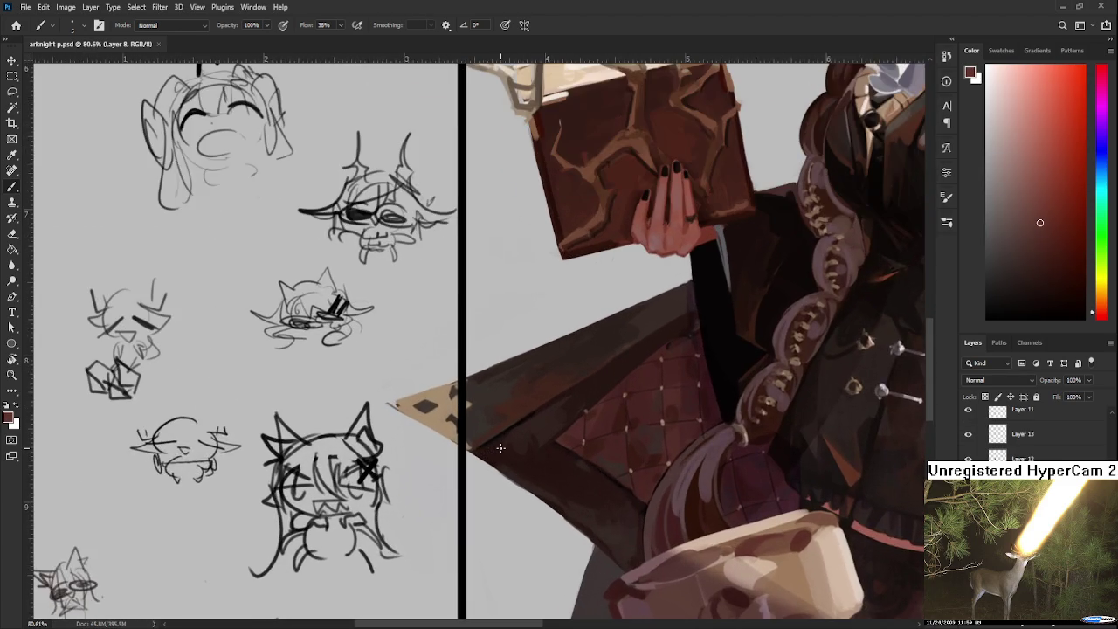
{"action": "left_click_drag", "start_coordinate": [445, 418], "coordinate": [454, 435]}
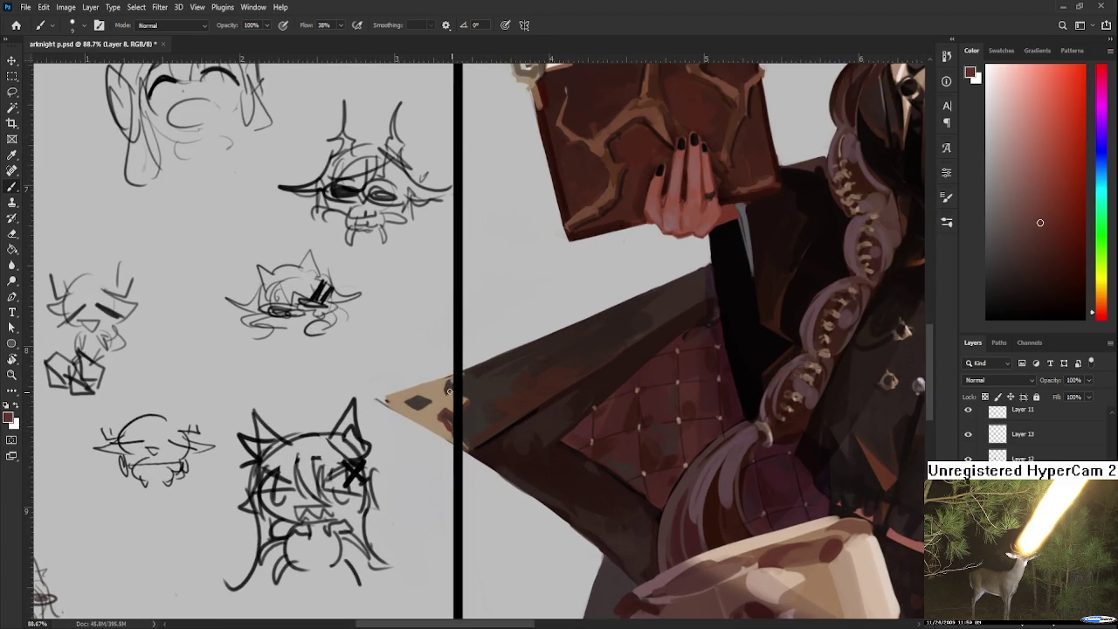
{"action": "left_click_drag", "start_coordinate": [463, 400], "coordinate": [443, 393]}
Step: Sample the triangle's tan colour and recentre the zoomed-out artwork
{"action": "left_click", "coordinate": [442, 395], "text": "alt"}
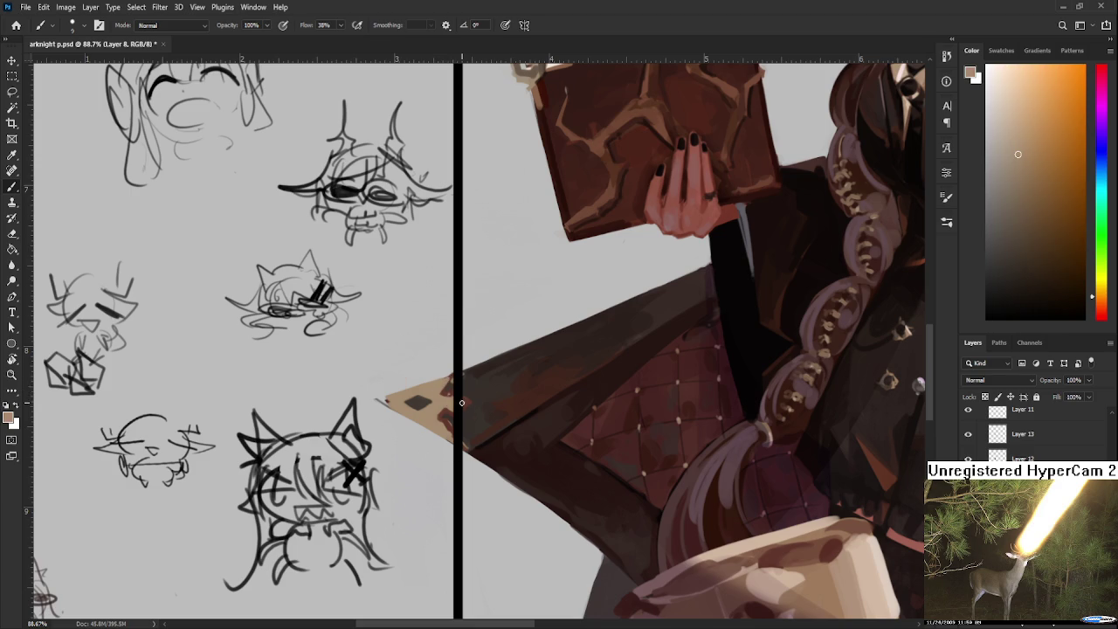
{"action": "scroll", "coordinate": [461, 403], "scroll_direction": "down", "scroll_amount": 3}
{"action": "scroll", "coordinate": [462, 403], "scroll_direction": "down", "scroll_amount": 3}
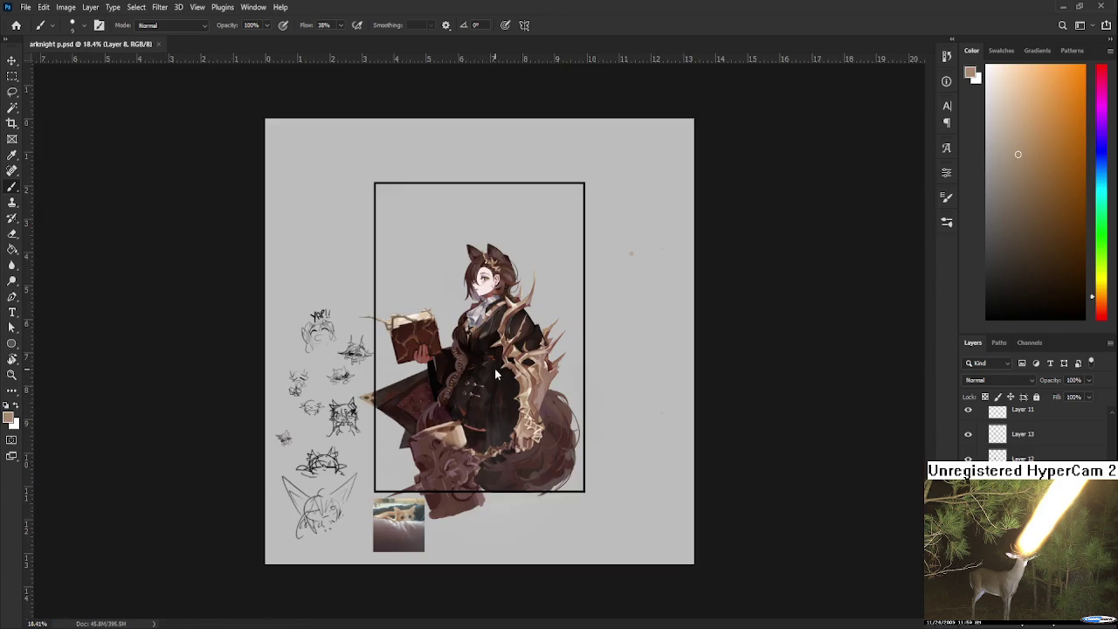
{"action": "scroll", "coordinate": [598, 379], "scroll_direction": "up", "scroll_amount": 1}
{"action": "left_click_drag", "start_coordinate": [598, 379], "coordinate": [584, 409]}
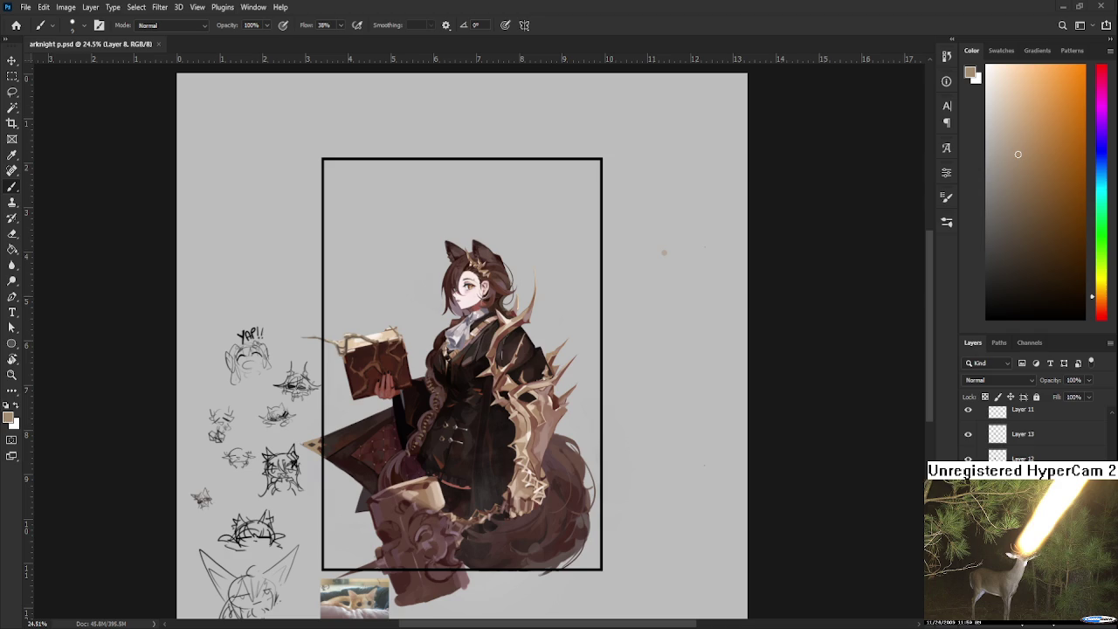
{"action": "scroll", "coordinate": [269, 223], "scroll_direction": "up", "scroll_amount": 1}
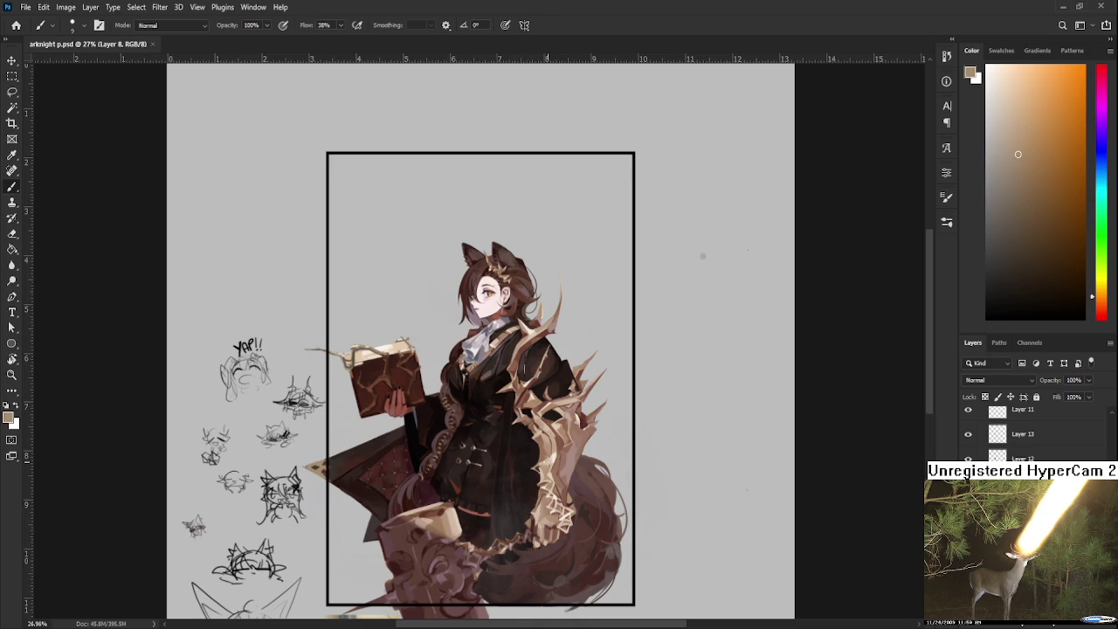
Step: Recentre the artwork and pick black as the painting colour
{"action": "scroll", "coordinate": [579, 454], "scroll_direction": "down", "scroll_amount": 2}
{"action": "left_click_drag", "start_coordinate": [424, 503], "coordinate": [532, 451]}
{"action": "scroll", "coordinate": [533, 451], "scroll_direction": "up", "scroll_amount": 2}
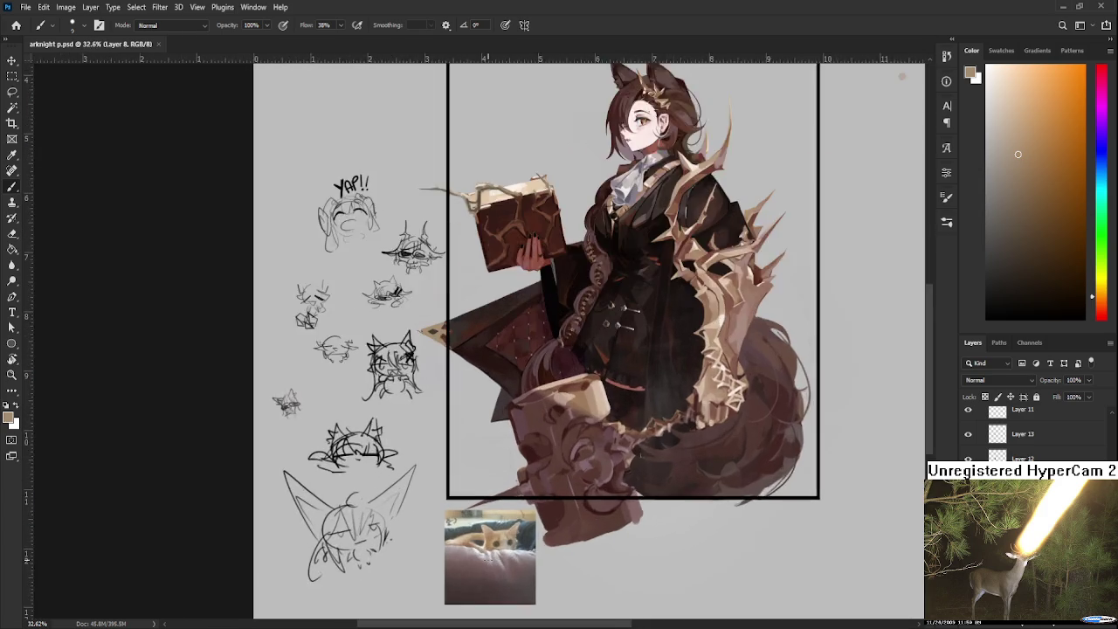
{"action": "scroll", "coordinate": [533, 451], "scroll_direction": "up", "scroll_amount": 2}
{"action": "left_click", "coordinate": [987, 318]}
Step: On Layer 5, draw a small curved black mark on the cat photo, undo it, and fit the document on screen
{"action": "scroll", "coordinate": [1022, 432], "scroll_direction": "up", "scroll_amount": 5}
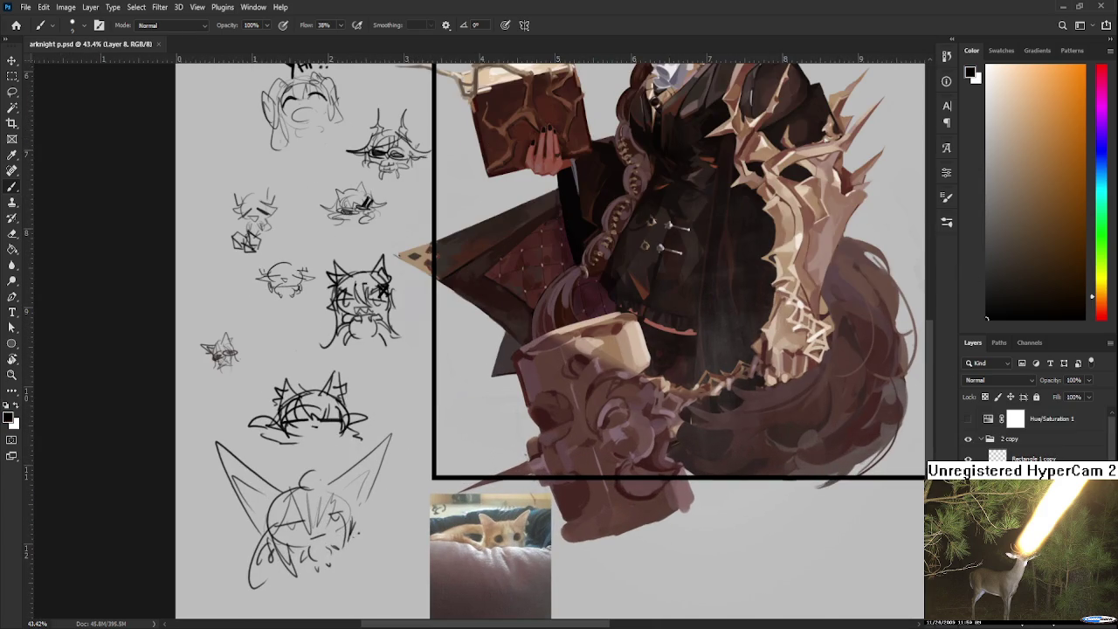
{"action": "scroll", "coordinate": [1022, 433], "scroll_direction": "down", "scroll_amount": 3}
{"action": "scroll", "coordinate": [1022, 432], "scroll_direction": "down", "scroll_amount": 3}
{"action": "key", "text": "alt+bracketright"}
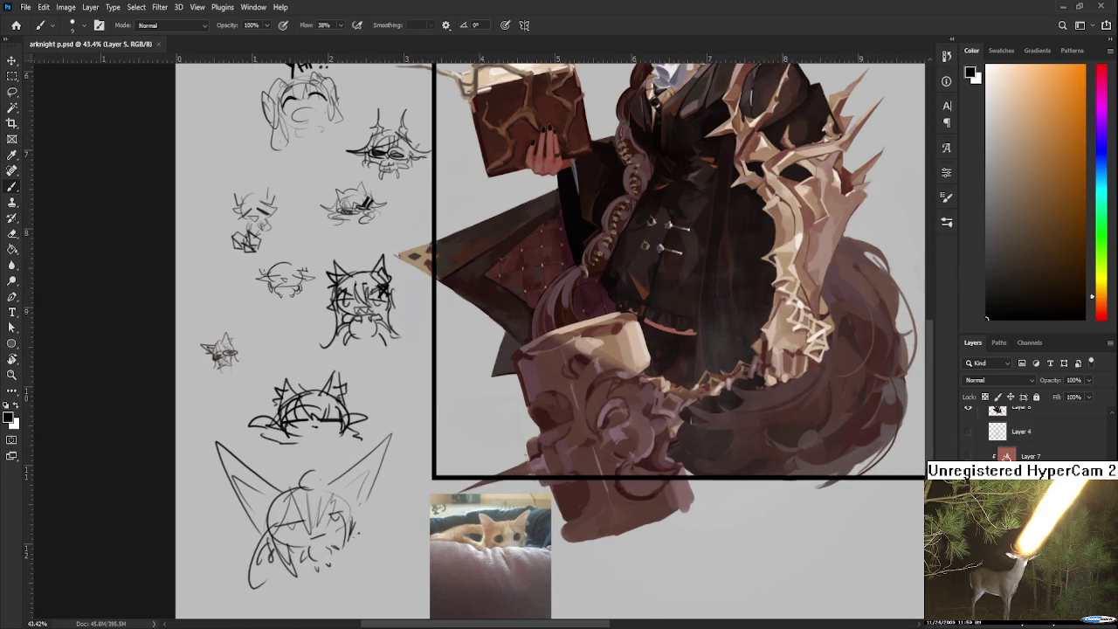
{"action": "mouse_move", "coordinate": [498, 568]}
{"action": "left_mouse_down"}
{"action": "mouse_move", "coordinate": [528, 557]}
{"action": "mouse_move", "coordinate": [526, 570]}
{"action": "mouse_move", "coordinate": [502, 576]}
{"action": "mouse_move", "coordinate": [508, 569]}
{"action": "left_mouse_up"}
{"action": "key", "text": "ctrl+z"}
{"action": "key", "text": "ctrl+0"}
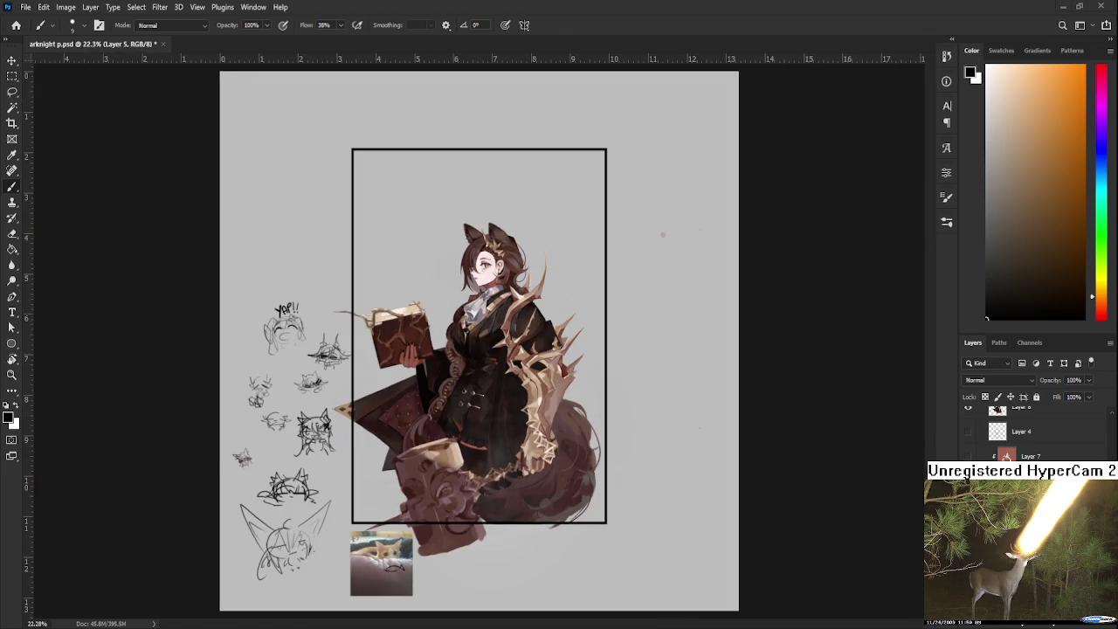
Step: Zoom in slightly on the framed artwork
{"action": "key", "text": "ctrl+plus"}
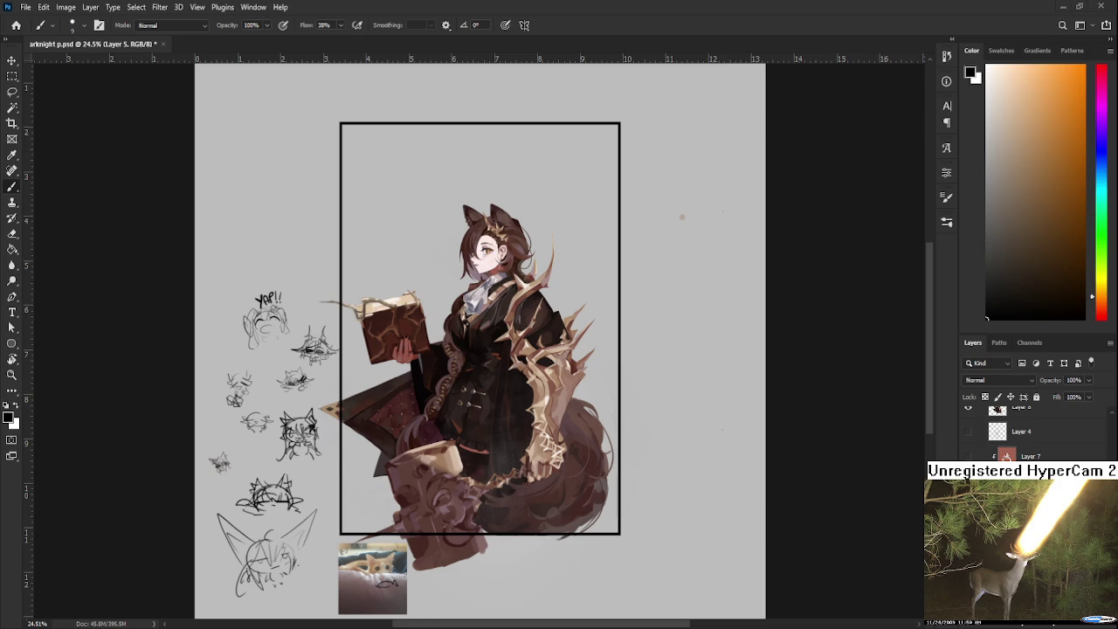
{"action": "scroll", "coordinate": [390, 235], "scroll_direction": "up", "scroll_amount": 1}
Step: Marquee-select the rectangle enclosed by the black frame around the girl, then clear the selection
{"action": "key", "text": "m"}
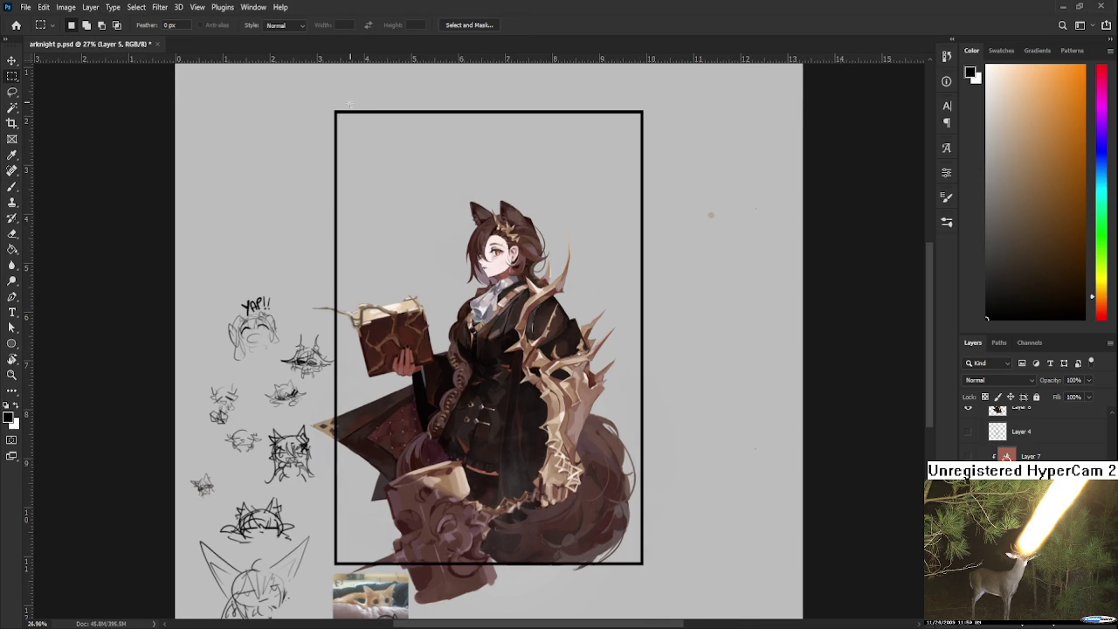
{"action": "left_click_drag", "start_coordinate": [337, 113], "coordinate": [642, 563]}
{"action": "key", "text": "ctrl+d"}
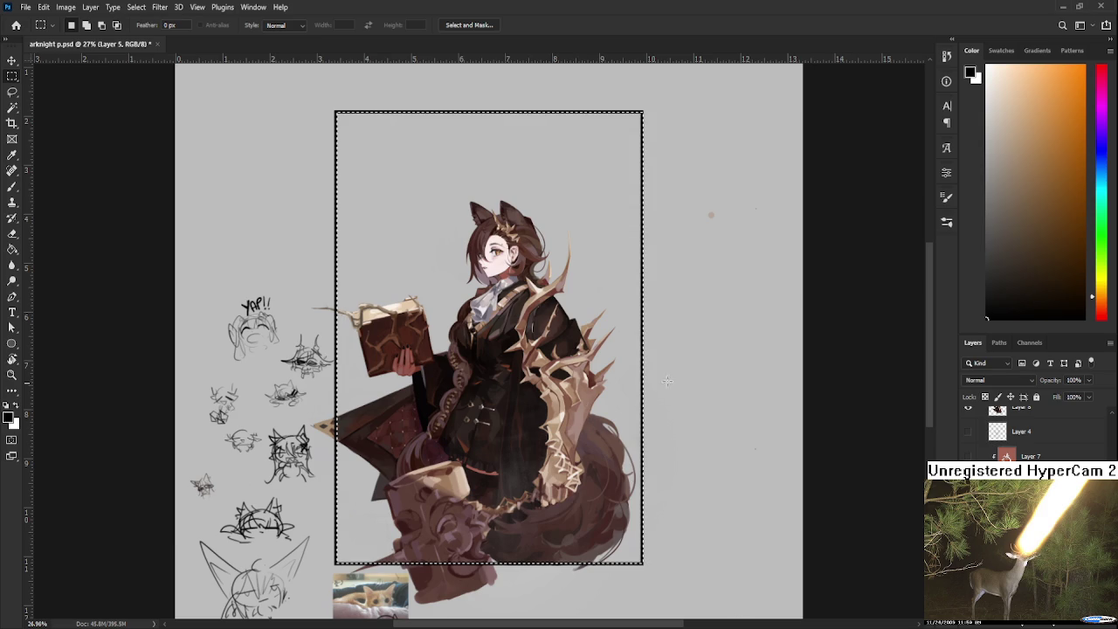
Step: Fill the framed rectangle with dark red using the Paint Bucket, then refill with a darker red
{"action": "left_click", "coordinate": [1092, 319]}
{"action": "left_click_drag", "start_coordinate": [1061, 221], "coordinate": [1068, 203]}
{"action": "key", "text": "g"}
{"action": "left_click", "coordinate": [583, 374]}
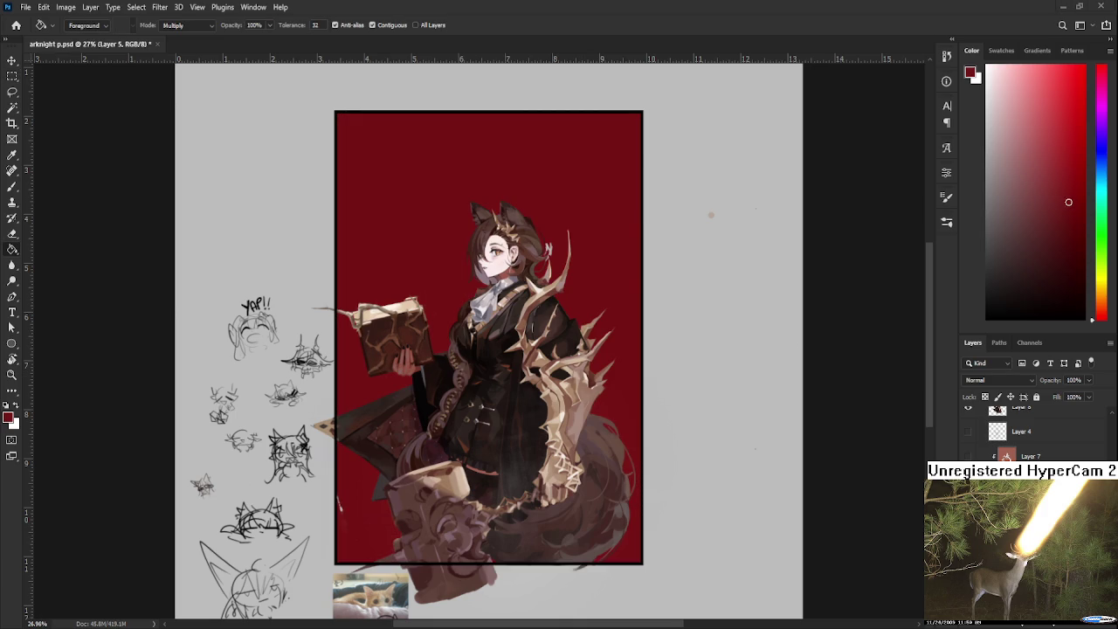
{"action": "key", "text": "ctrl+z"}
{"action": "left_click", "coordinate": [1075, 229]}
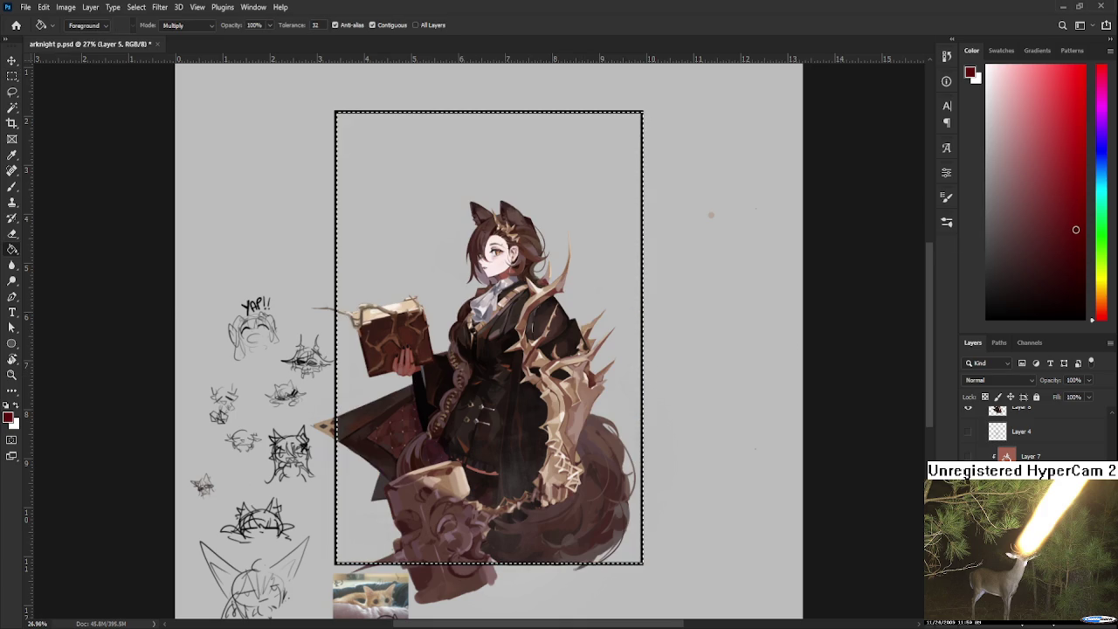
{"action": "left_click", "coordinate": [617, 325]}
Step: Adjust the red to a slightly lighter shade and refill the rectangle with it
{"action": "scroll", "coordinate": [619, 325], "scroll_direction": "up", "scroll_amount": 1}
{"action": "scroll", "coordinate": [620, 326], "scroll_direction": "down", "scroll_amount": 1}
{"action": "left_click", "coordinate": [1077, 220]}
{"action": "key", "text": "ctrl+z"}
{"action": "left_click", "coordinate": [624, 376]}
{"action": "scroll", "coordinate": [513, 373], "scroll_direction": "up", "scroll_amount": 1}
{"action": "scroll", "coordinate": [498, 341], "scroll_direction": "down", "scroll_amount": 1}
{"action": "scroll", "coordinate": [494, 335], "scroll_direction": "down", "scroll_amount": 1}
{"action": "scroll", "coordinate": [494, 334], "scroll_direction": "up", "scroll_amount": 1}
Step: Lock the layer's transparent pixels and pick a darker red for brushing
{"action": "key", "text": "l"}
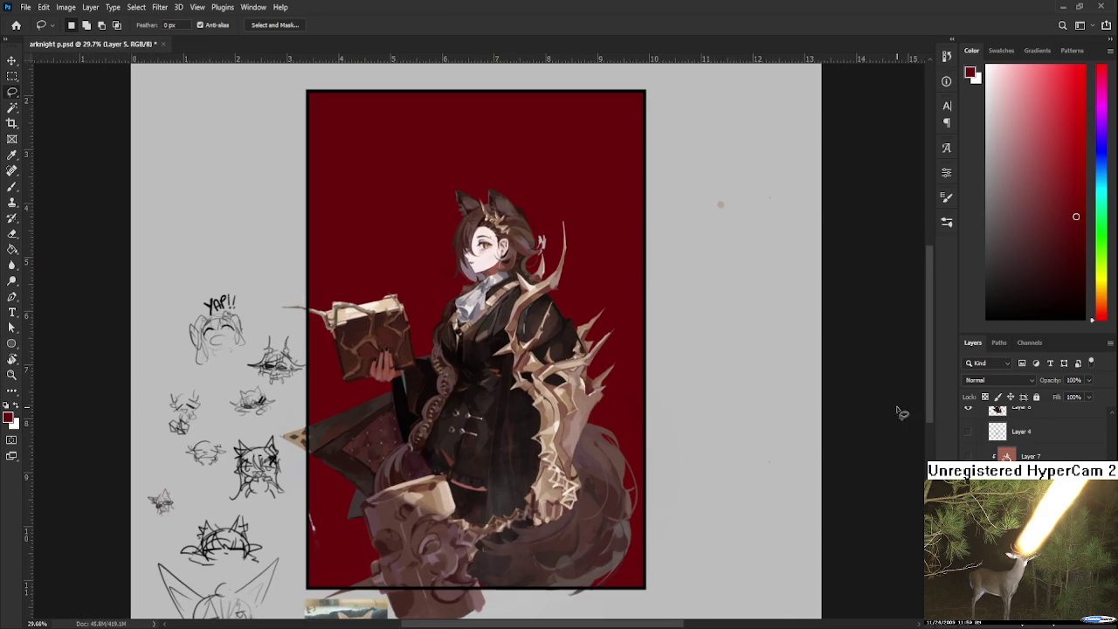
{"action": "left_click", "coordinate": [985, 397]}
{"action": "key", "text": "b"}
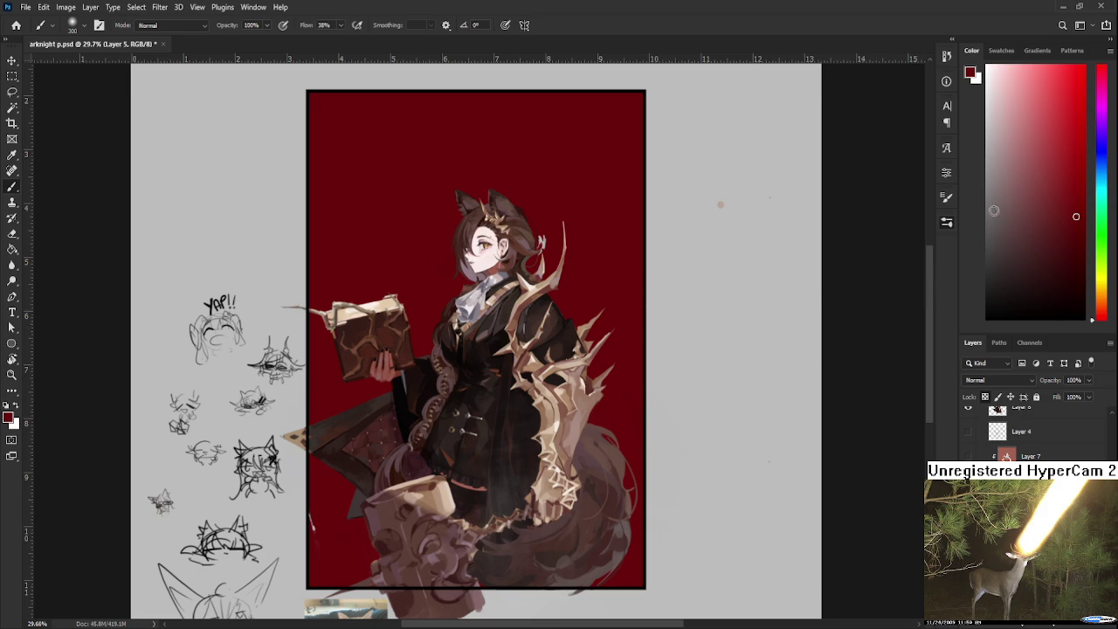
{"action": "left_click", "coordinate": [1061, 243]}
Step: Zoom out and, with a 900 px brush, paint darker red along the background's upper-left edge
{"action": "key", "text": "ctrl+minus"}
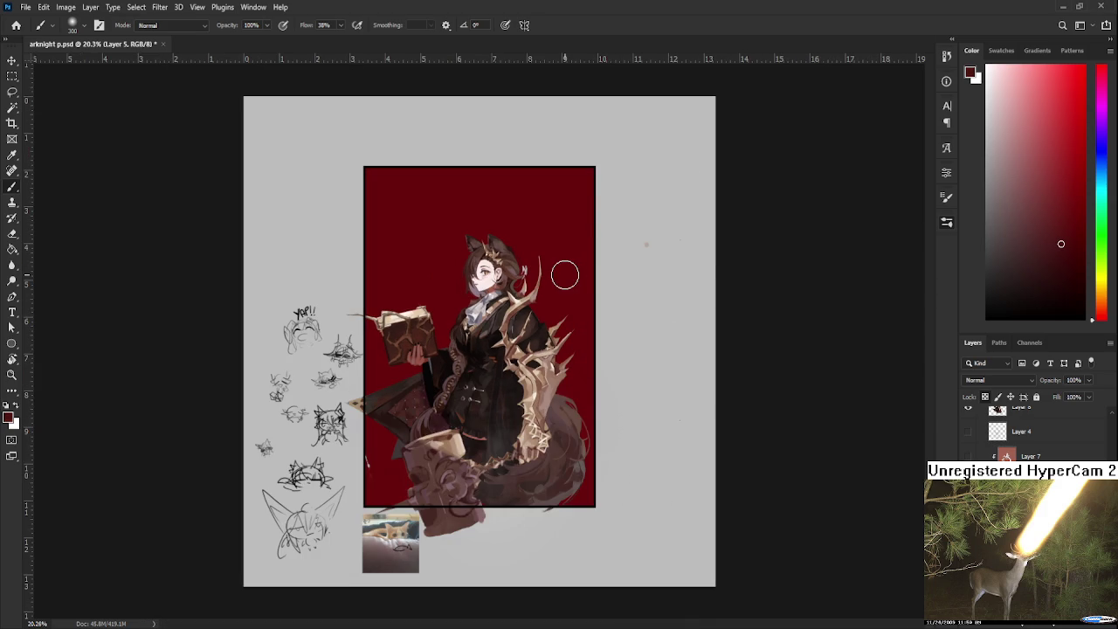
{"action": "key", "text": "bracketright"}
{"action": "key", "text": "bracketright"}
{"action": "key", "text": "bracketright"}
{"action": "mouse_move", "coordinate": [374, 155]}
{"action": "left_mouse_down"}
{"action": "mouse_move", "coordinate": [394, 437]}
{"action": "mouse_move", "coordinate": [388, 217]}
{"action": "mouse_move", "coordinate": [407, 189]}
{"action": "mouse_move", "coordinate": [556, 183]}
{"action": "mouse_move", "coordinate": [614, 376]}
{"action": "mouse_move", "coordinate": [599, 474]}
{"action": "mouse_move", "coordinate": [594, 294]}
{"action": "mouse_move", "coordinate": [565, 180]}
{"action": "mouse_move", "coordinate": [379, 190]}
{"action": "mouse_move", "coordinate": [398, 489]}
{"action": "mouse_move", "coordinate": [594, 507]}
{"action": "mouse_move", "coordinate": [586, 524]}
{"action": "mouse_move", "coordinate": [626, 236]}
{"action": "left_mouse_up"}
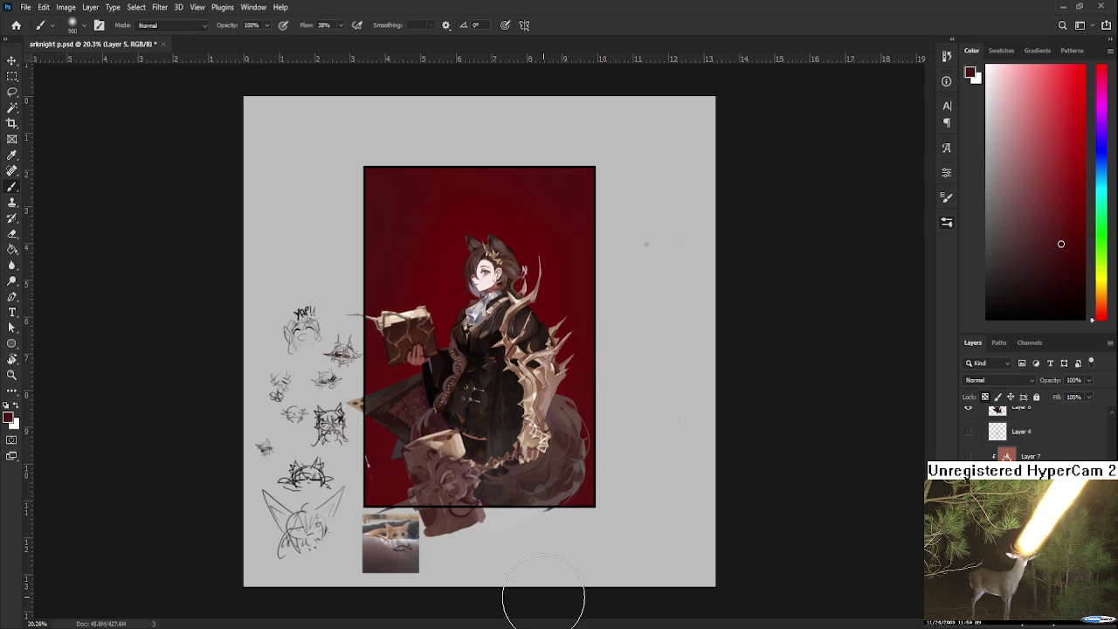
{"action": "scroll", "coordinate": [543, 598], "scroll_direction": "up", "scroll_amount": 3}
{"action": "scroll", "coordinate": [311, 475], "scroll_direction": "up", "scroll_amount": 3}
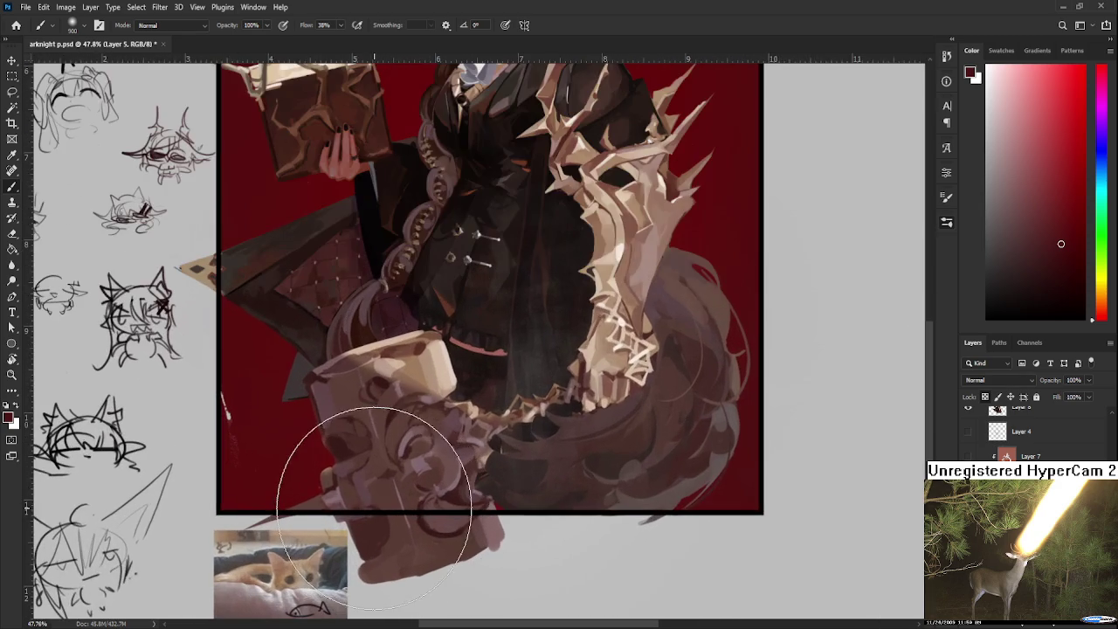
{"action": "scroll", "coordinate": [375, 520], "scroll_direction": "down", "scroll_amount": 2}
{"action": "scroll", "coordinate": [375, 520], "scroll_direction": "down", "scroll_amount": 1}
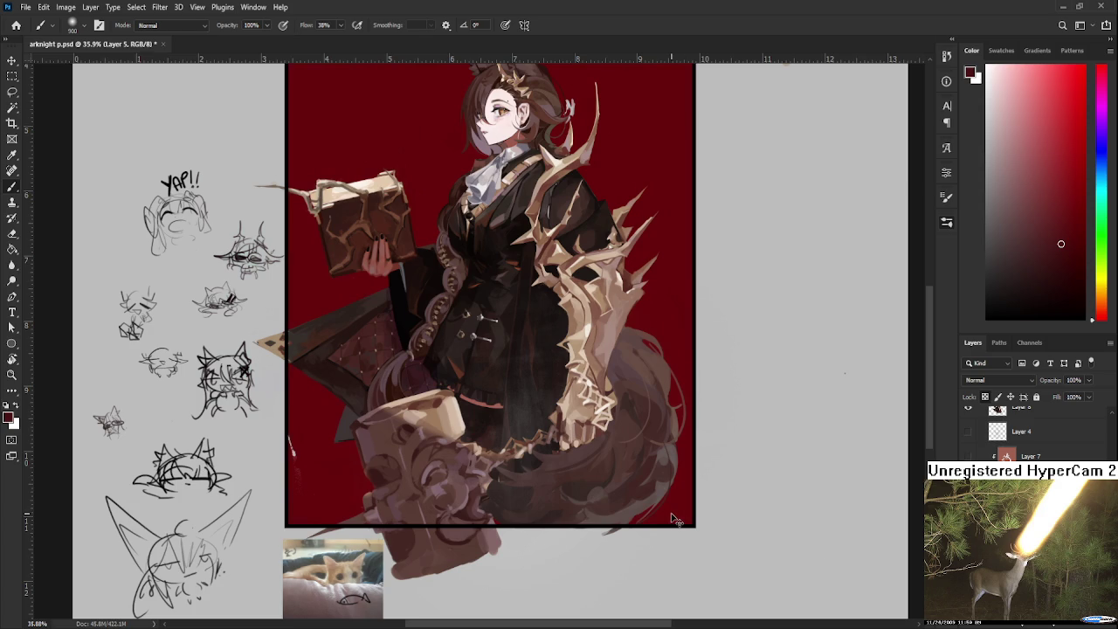
Step: Undo the dark red fill and group the character's painted layers into Group 1
{"action": "key", "text": "ctrl+z"}
{"action": "scroll", "coordinate": [673, 516], "scroll_direction": "down", "scroll_amount": 2}
{"action": "scroll", "coordinate": [672, 516], "scroll_direction": "down", "scroll_amount": 1}
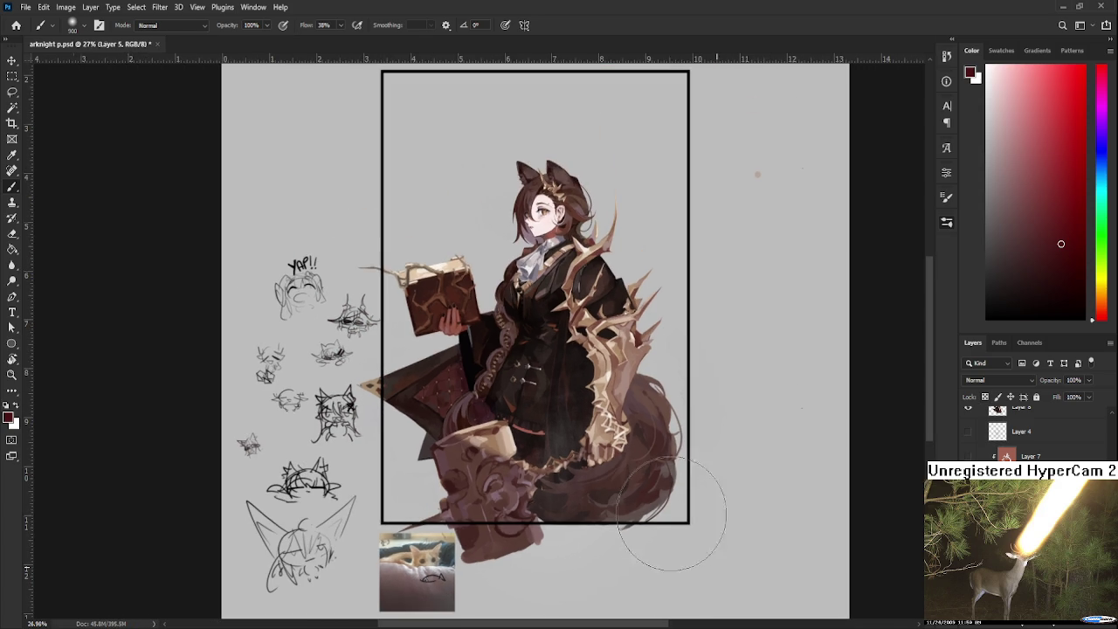
{"action": "key", "text": "alt+bracketleft"}
{"action": "key", "text": "ctrl+shift+alt+n"}
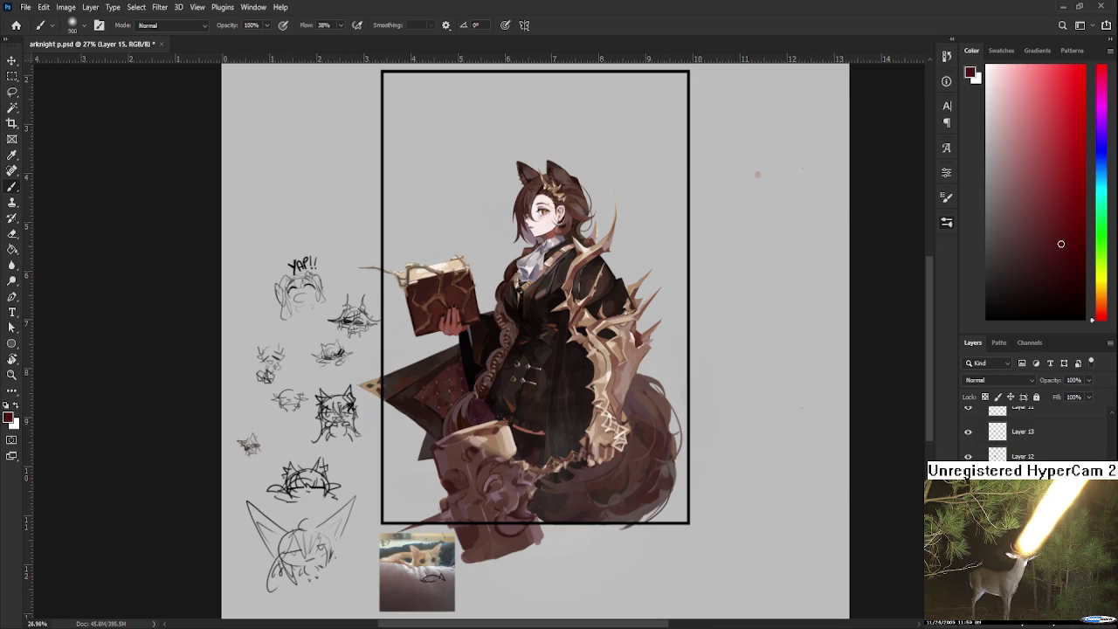
{"action": "key", "text": "Delete"}
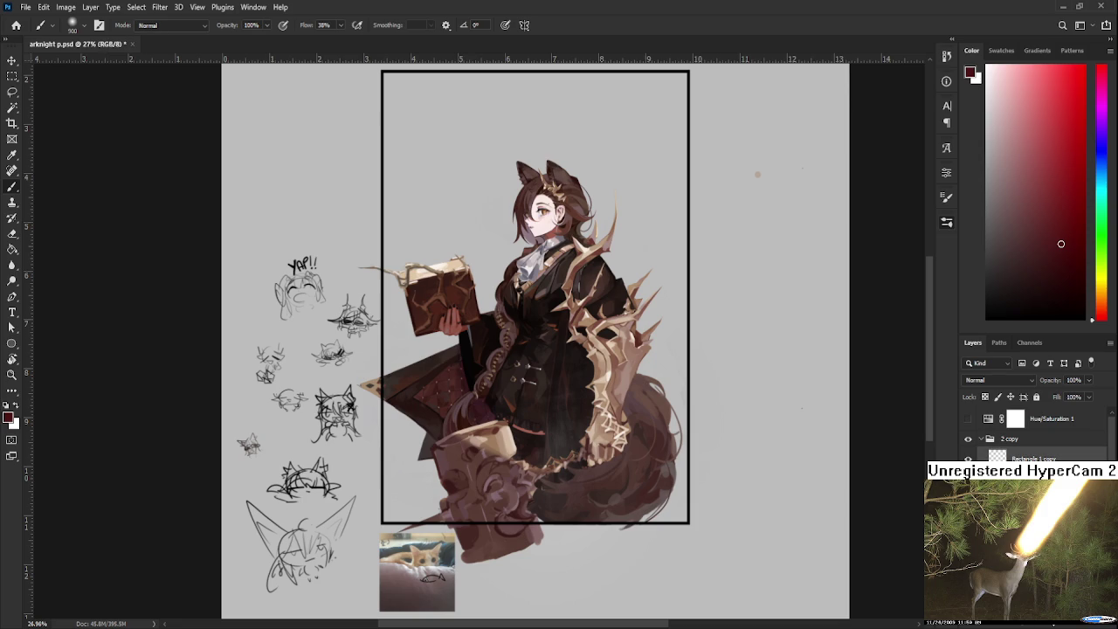
{"action": "key", "text": "ctrl+g"}
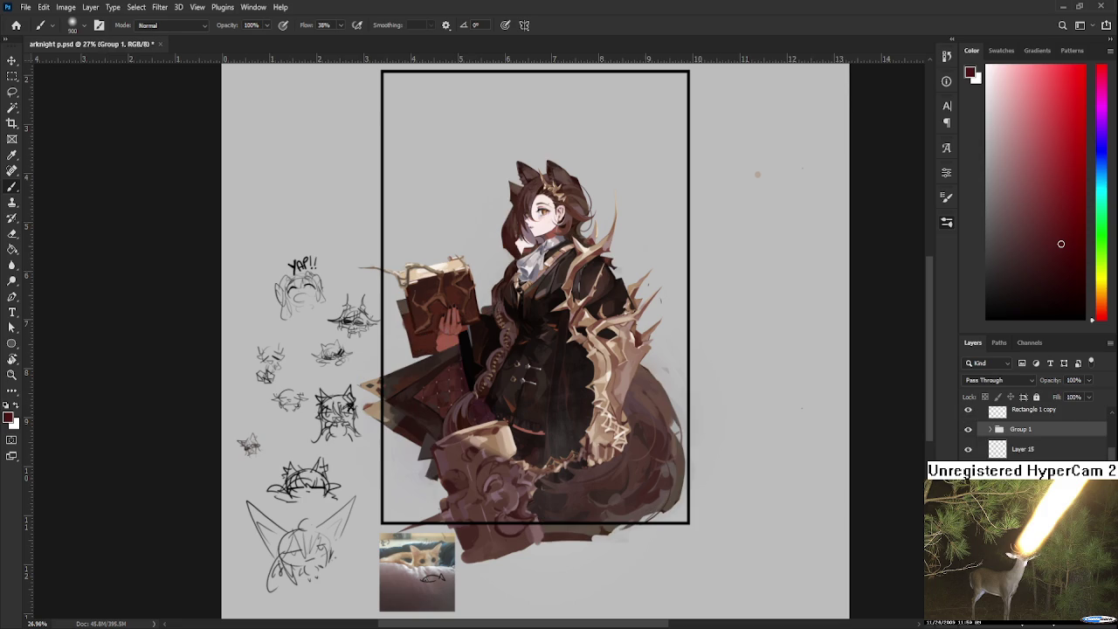
Step: Toggle Group 1's visibility to compare the finished character with the rough sketch
{"action": "left_click", "coordinate": [968, 430]}
{"action": "left_click", "coordinate": [968, 434]}
{"action": "left_click", "coordinate": [968, 433]}
{"action": "left_click", "coordinate": [968, 434]}
{"action": "left_click", "coordinate": [968, 433]}
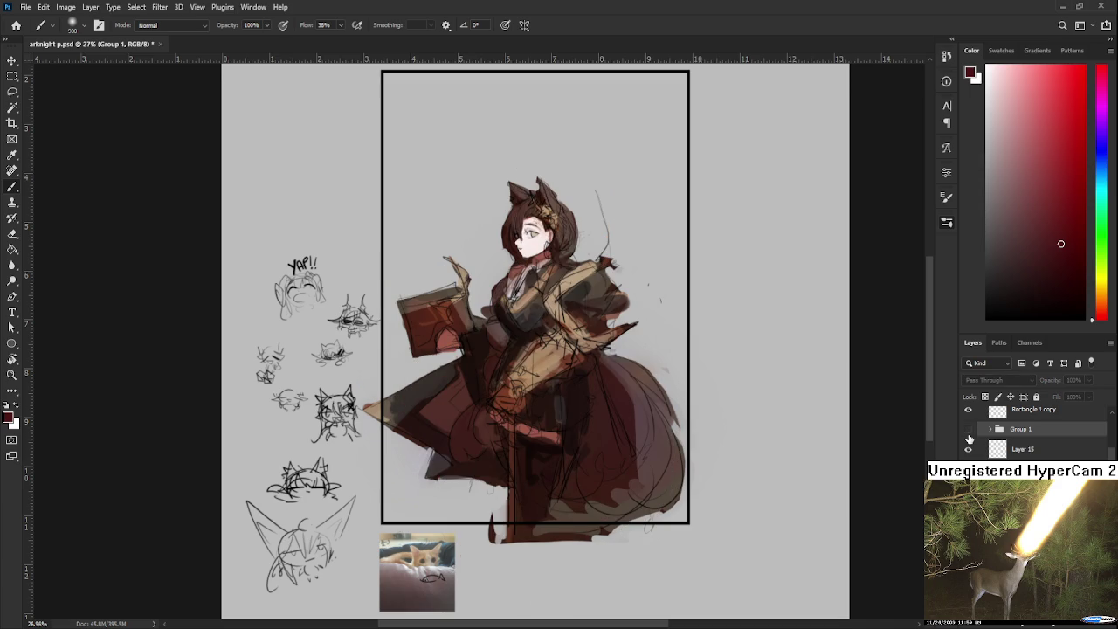
{"action": "left_click", "coordinate": [968, 447]}
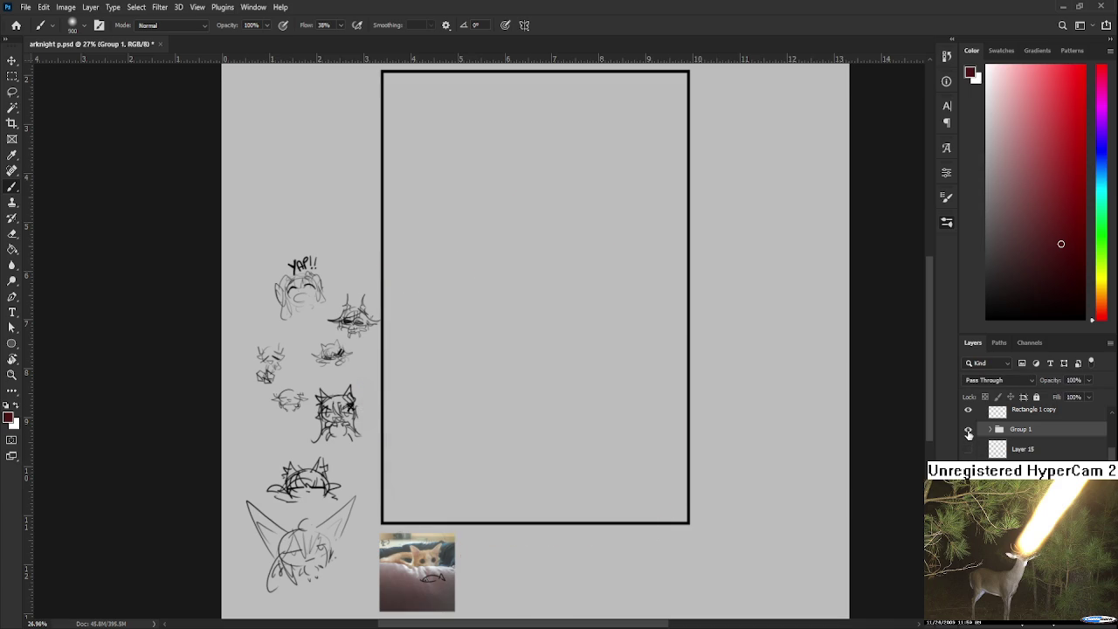
{"action": "left_click", "coordinate": [968, 429]}
Step: Make Layer 15 the active layer
{"action": "scroll", "coordinate": [731, 429], "scroll_direction": "down", "scroll_amount": 2}
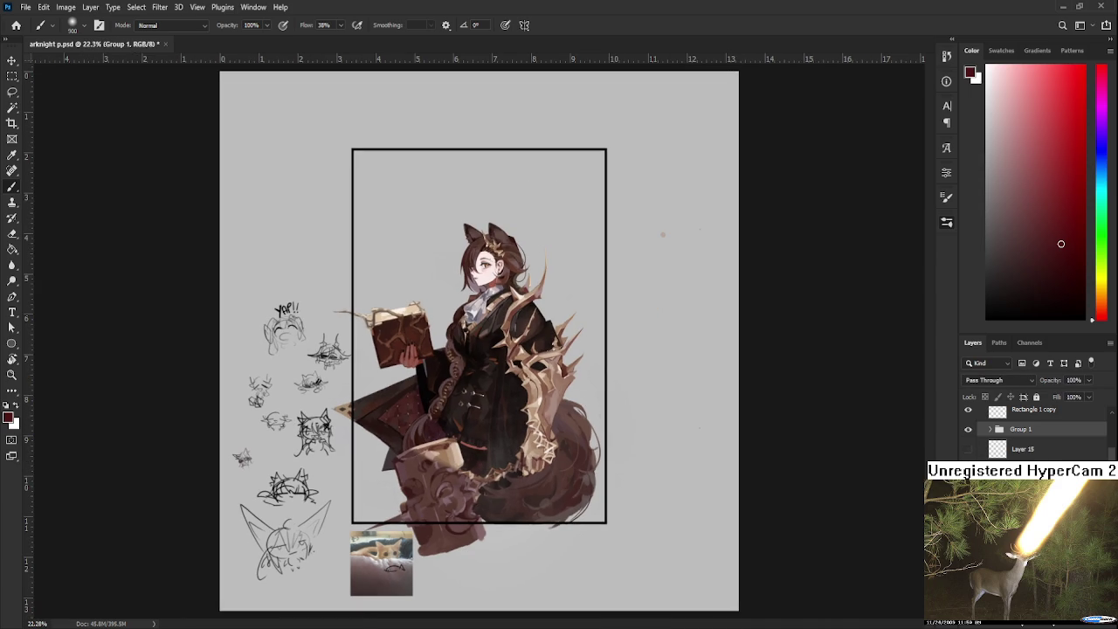
{"action": "scroll", "coordinate": [1031, 433], "scroll_direction": "down", "scroll_amount": 1}
{"action": "scroll", "coordinate": [1031, 432], "scroll_direction": "down", "scroll_amount": 1}
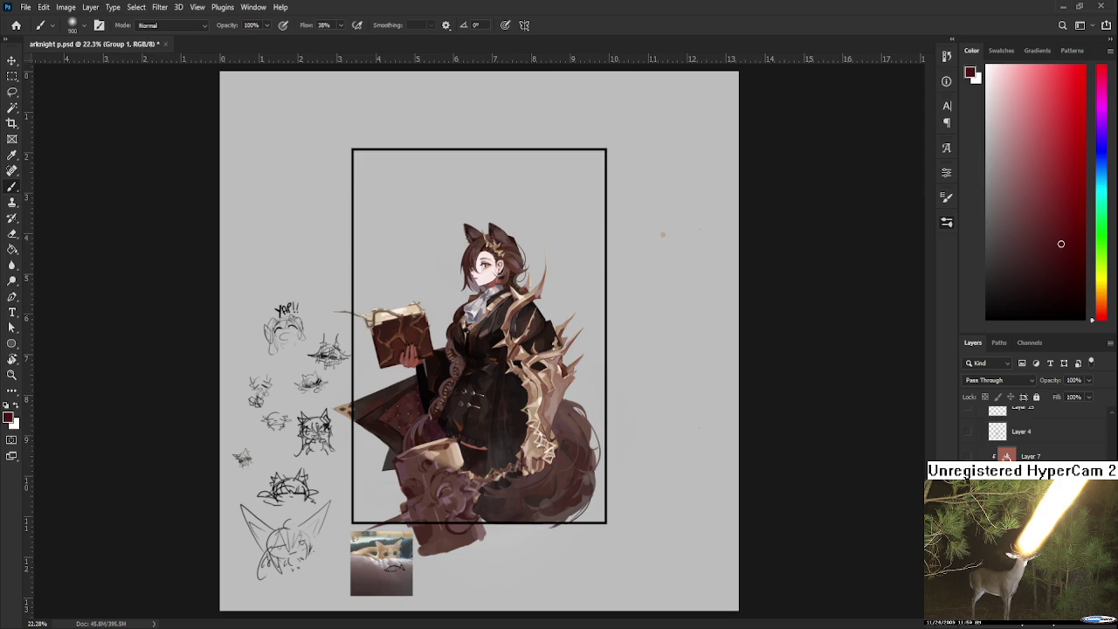
{"action": "scroll", "coordinate": [1031, 433], "scroll_direction": "up", "scroll_amount": 2}
{"action": "left_click", "coordinate": [983, 456]}
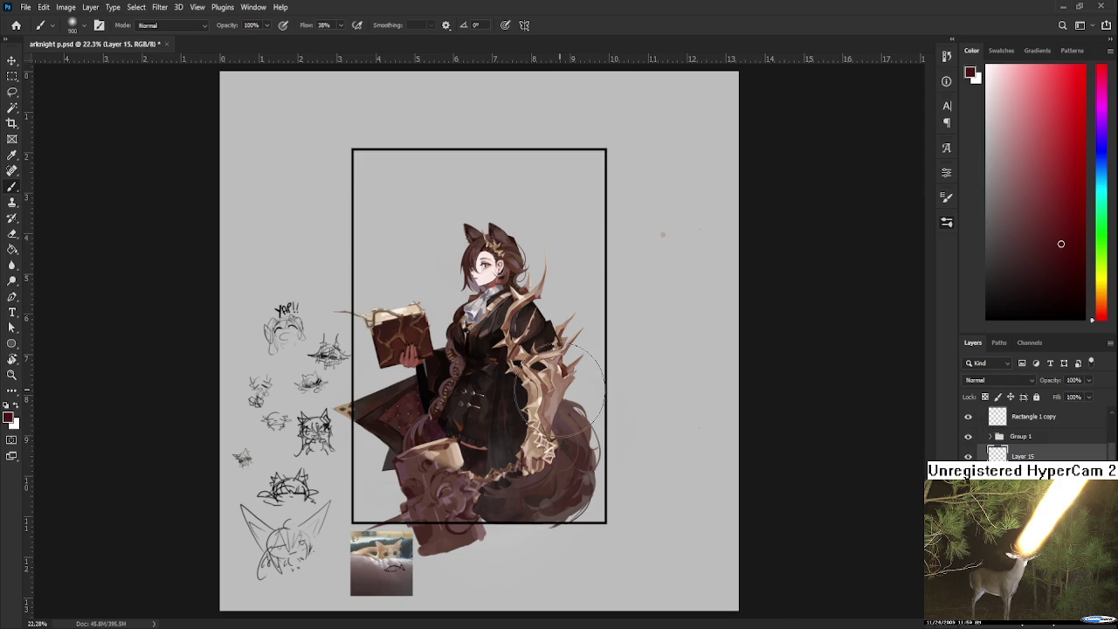
{"action": "scroll", "coordinate": [534, 350], "scroll_direction": "up", "scroll_amount": 1}
{"action": "key", "text": "m"}
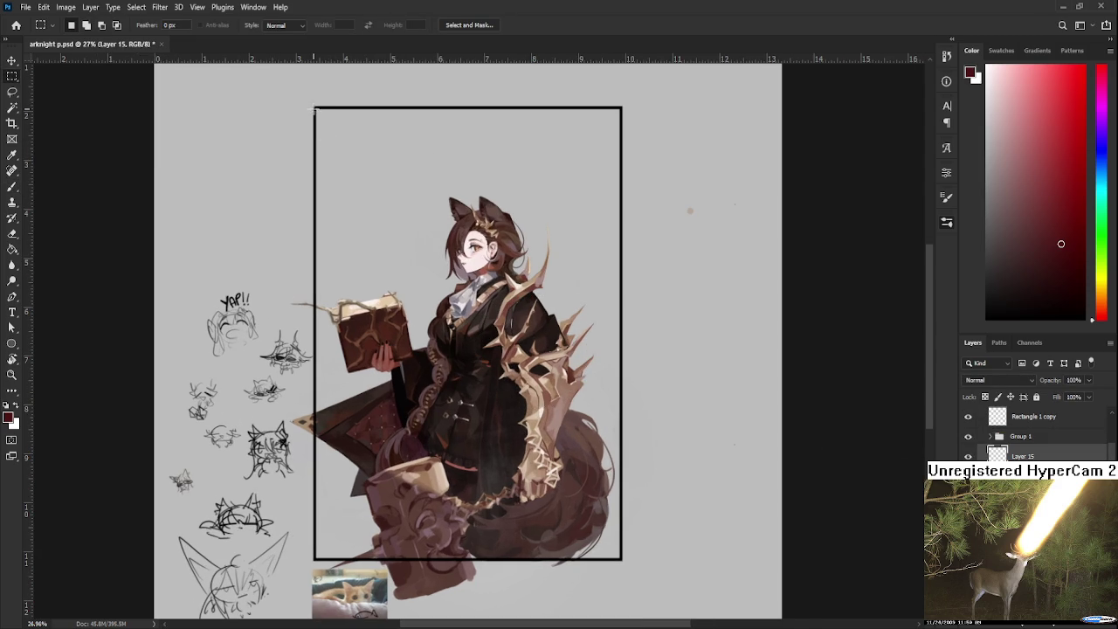
Step: Select the area inside the black frame and fill it with a bright red
{"action": "left_click_drag", "start_coordinate": [316, 107], "coordinate": [621, 559]}
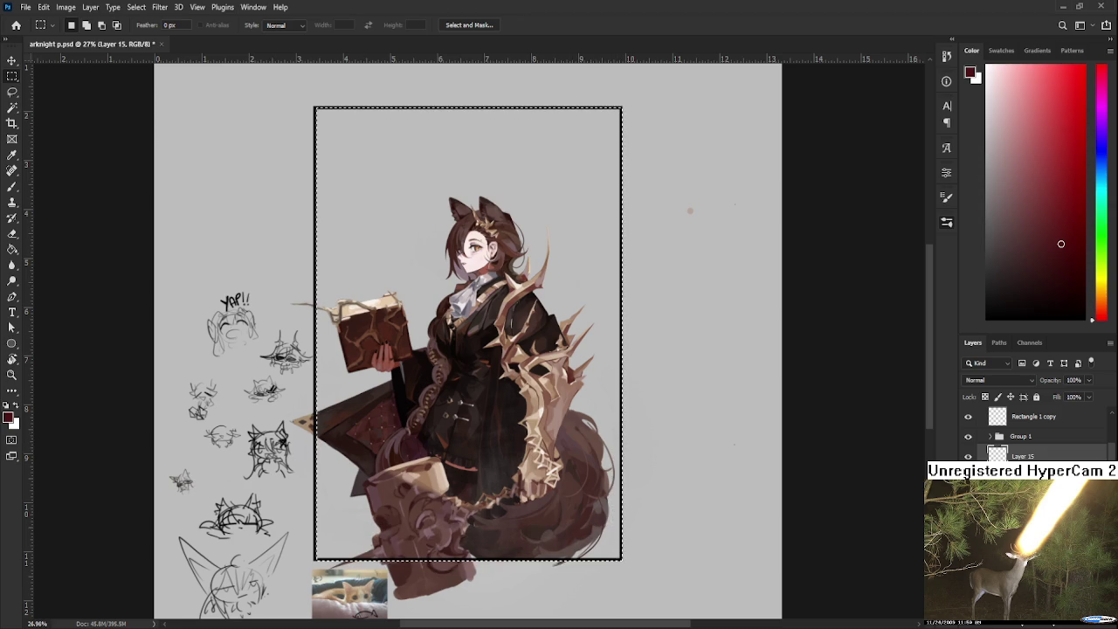
{"action": "key", "text": "ctrl+d"}
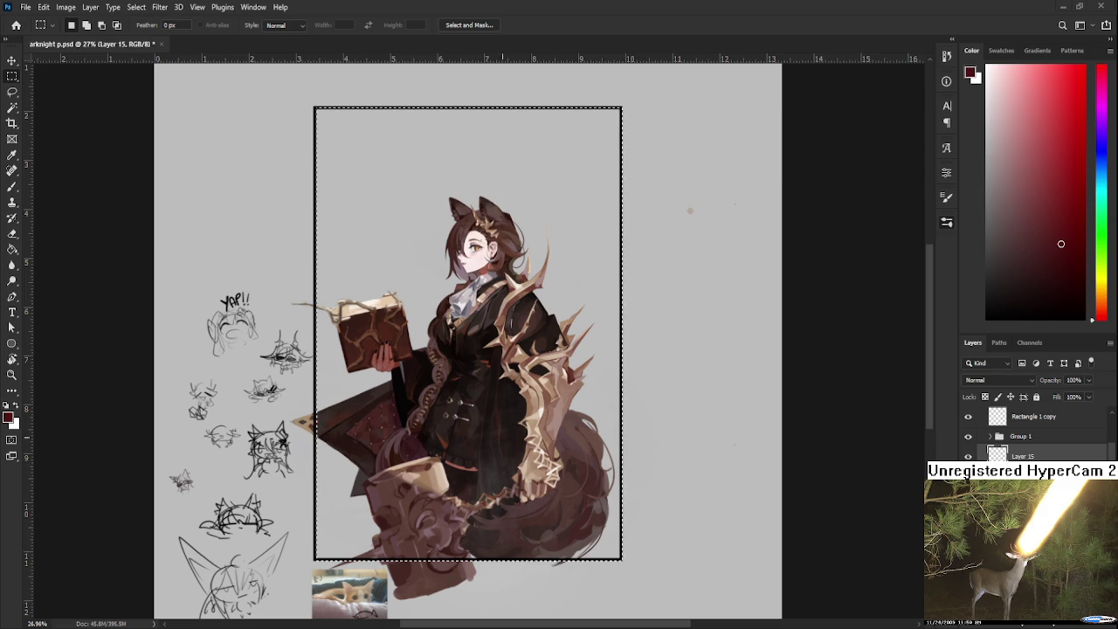
{"action": "key", "text": "g"}
{"action": "left_click", "coordinate": [434, 303]}
{"action": "key", "text": "ctrl+z"}
{"action": "left_click", "coordinate": [1073, 212]}
{"action": "left_click", "coordinate": [594, 220]}
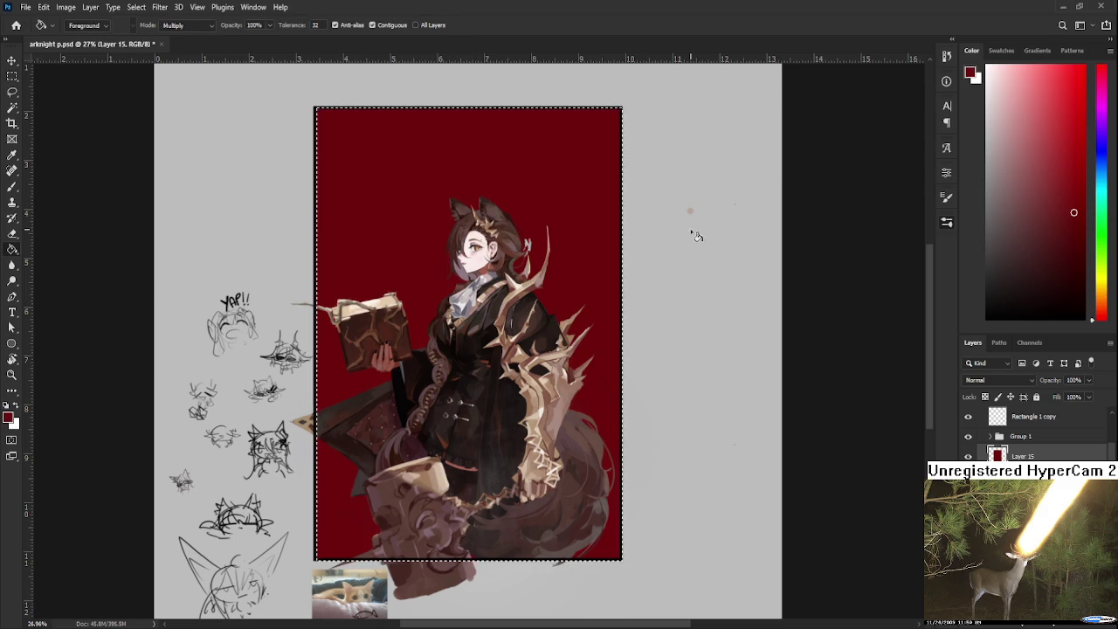
Step: Pick a darker red and softly brush shading into the top-left of the background
{"action": "left_click", "coordinate": [1068, 258]}
{"action": "left_click", "coordinate": [1069, 264]}
{"action": "key", "text": "b"}
{"action": "mouse_move", "coordinate": [362, 187]}
{"action": "left_mouse_down"}
{"action": "mouse_move", "coordinate": [374, 125]}
{"action": "mouse_move", "coordinate": [336, 251]}
{"action": "mouse_move", "coordinate": [349, 112]}
{"action": "left_mouse_up"}
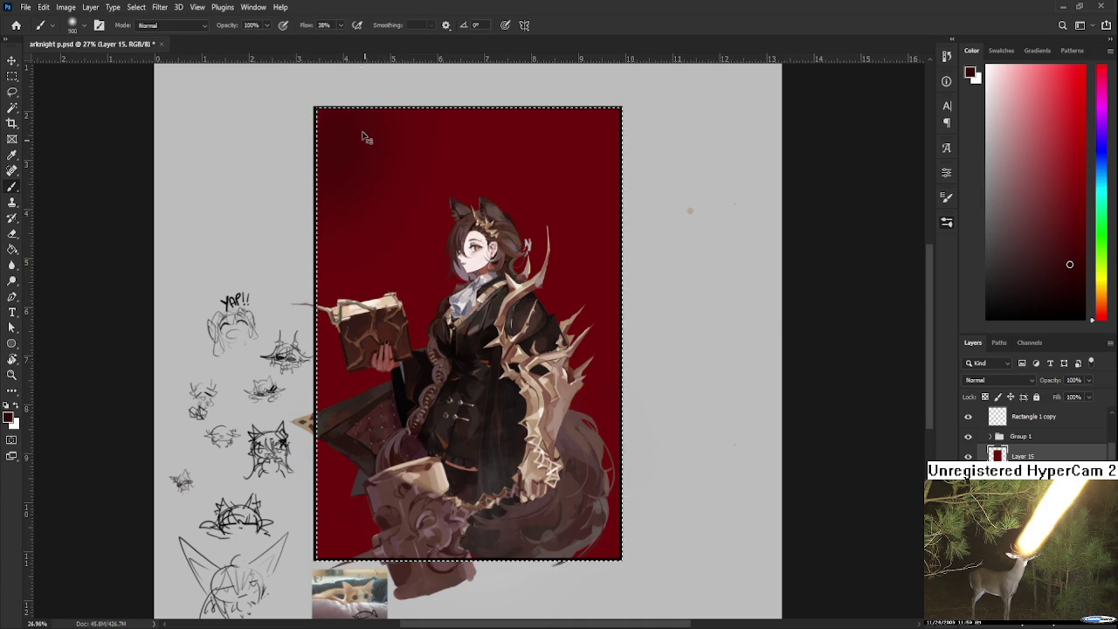
Step: Shade the left edge, top-right corner and right edge of the red background
{"action": "left_click_drag", "start_coordinate": [361, 150], "coordinate": [337, 424]}
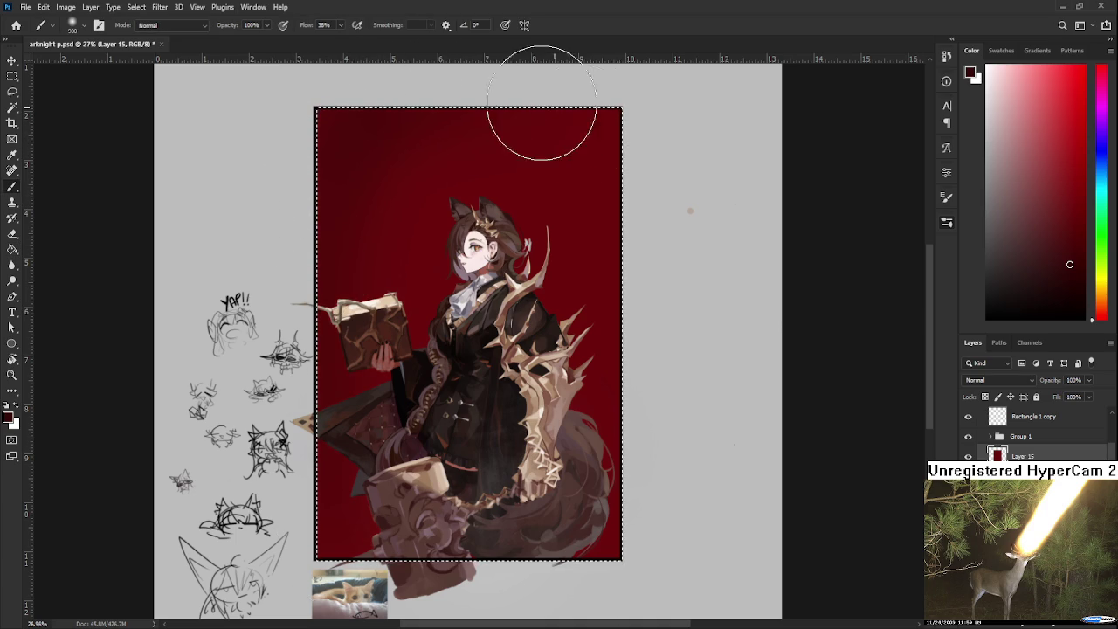
{"action": "mouse_move", "coordinate": [361, 83]}
{"action": "left_mouse_down"}
{"action": "mouse_move", "coordinate": [606, 250]}
{"action": "mouse_move", "coordinate": [594, 524]}
{"action": "mouse_move", "coordinate": [632, 229]}
{"action": "left_mouse_up"}
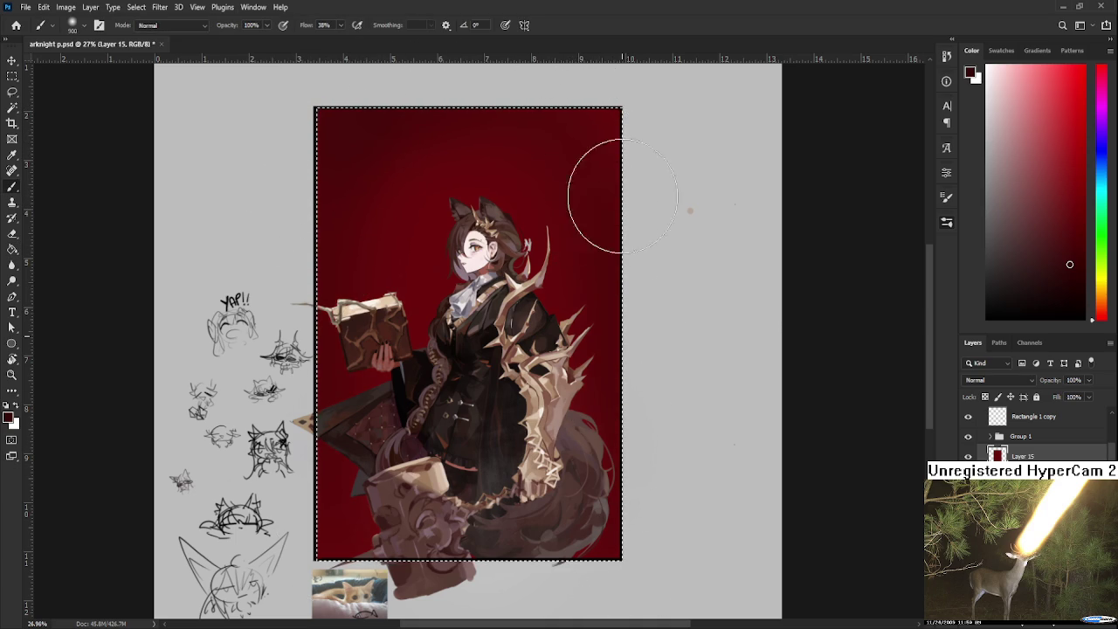
{"action": "scroll", "coordinate": [577, 170], "scroll_direction": "down", "scroll_amount": 2}
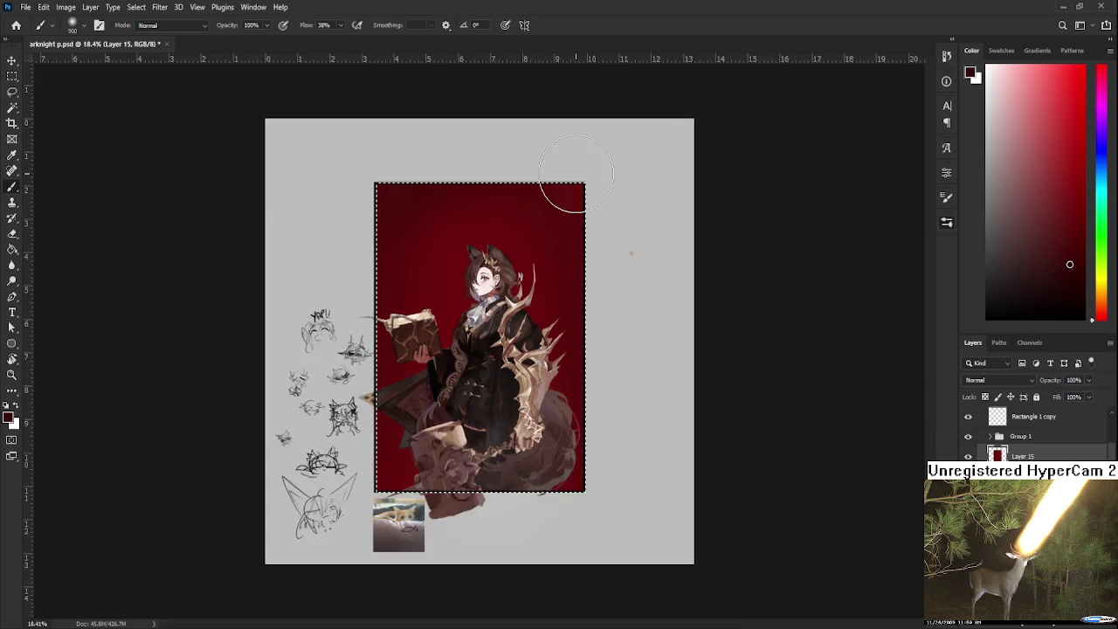
{"action": "scroll", "coordinate": [576, 170], "scroll_direction": "up", "scroll_amount": 2}
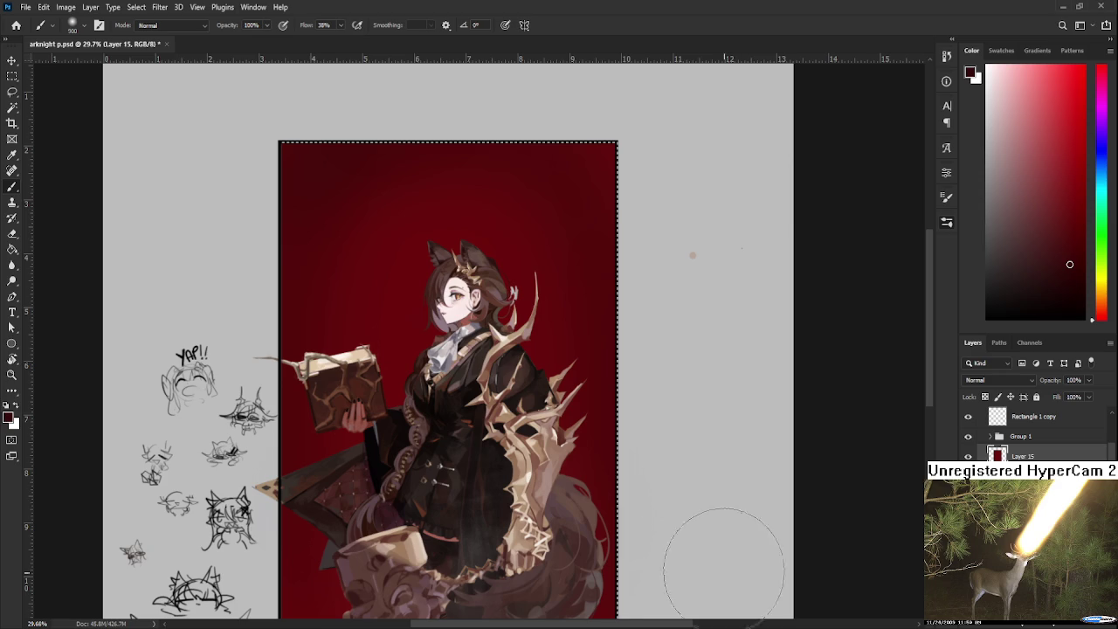
Step: Deepen the top of the background with a very dark red, then deselect
{"action": "left_click", "coordinate": [1075, 214]}
{"action": "left_click", "coordinate": [1059, 172]}
{"action": "left_click_drag", "start_coordinate": [390, 328], "coordinate": [398, 261]}
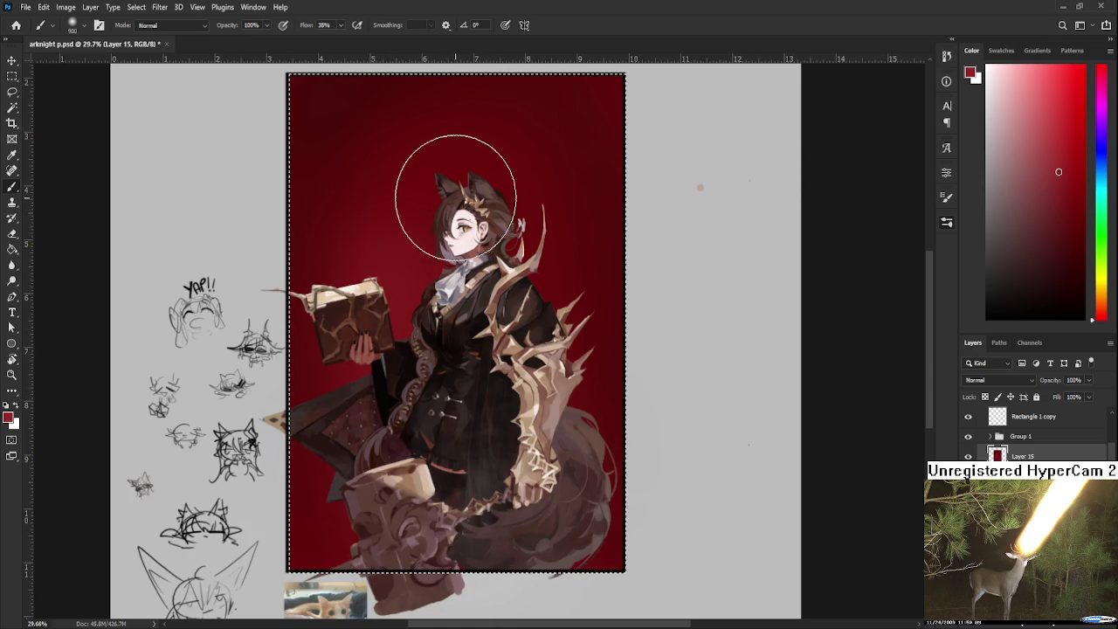
{"action": "left_click", "coordinate": [544, 183], "text": "alt"}
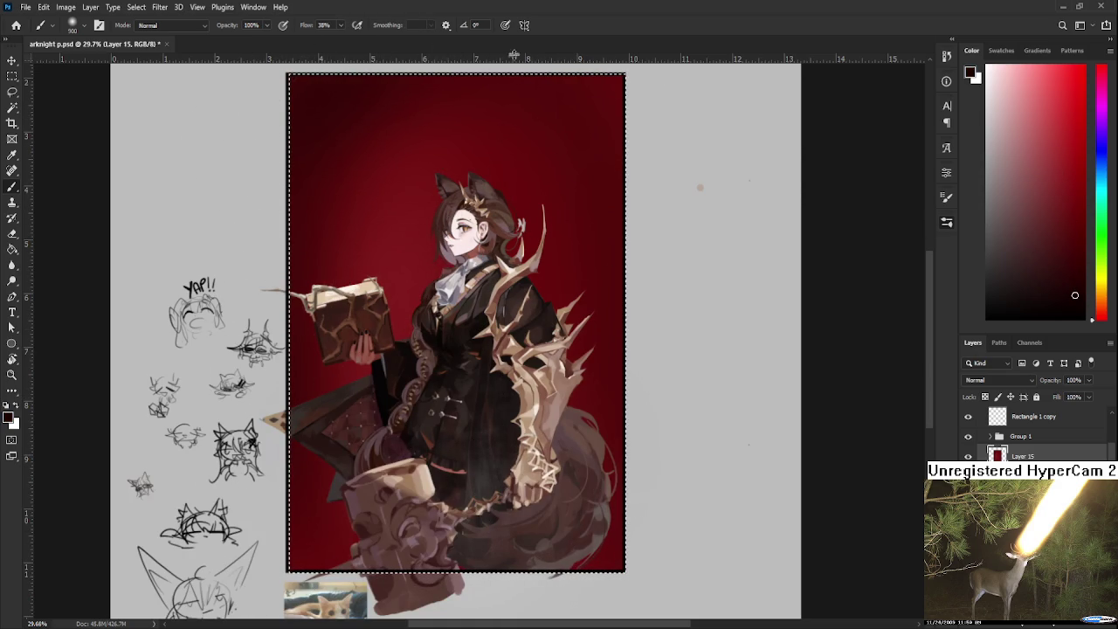
{"action": "left_click_drag", "start_coordinate": [577, 96], "coordinate": [367, 131]}
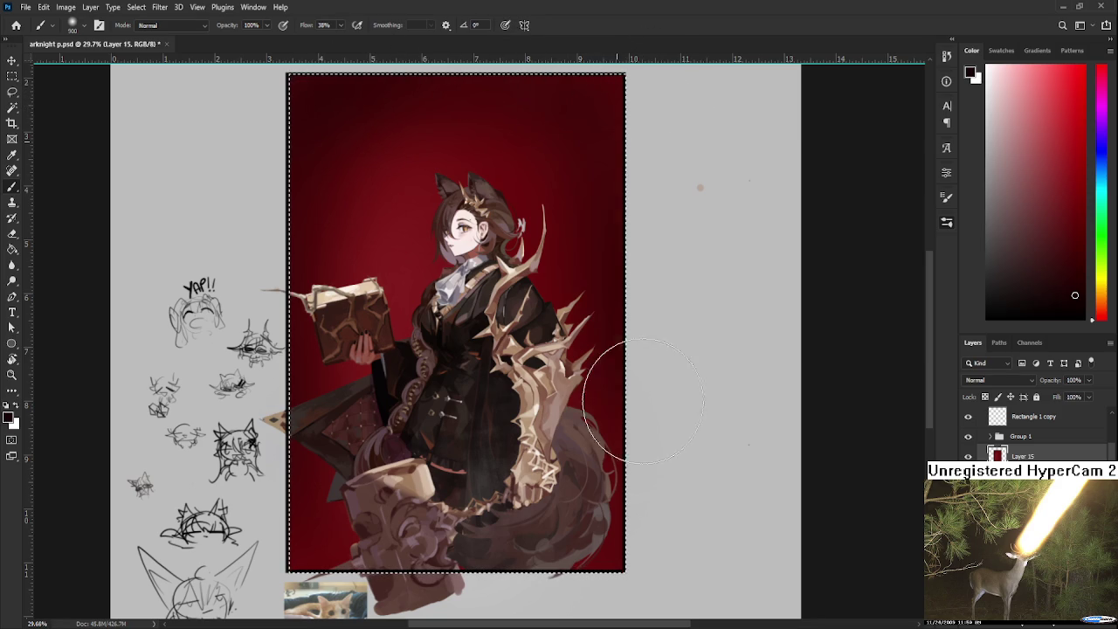
{"action": "left_click_drag", "start_coordinate": [337, 80], "coordinate": [350, 160]}
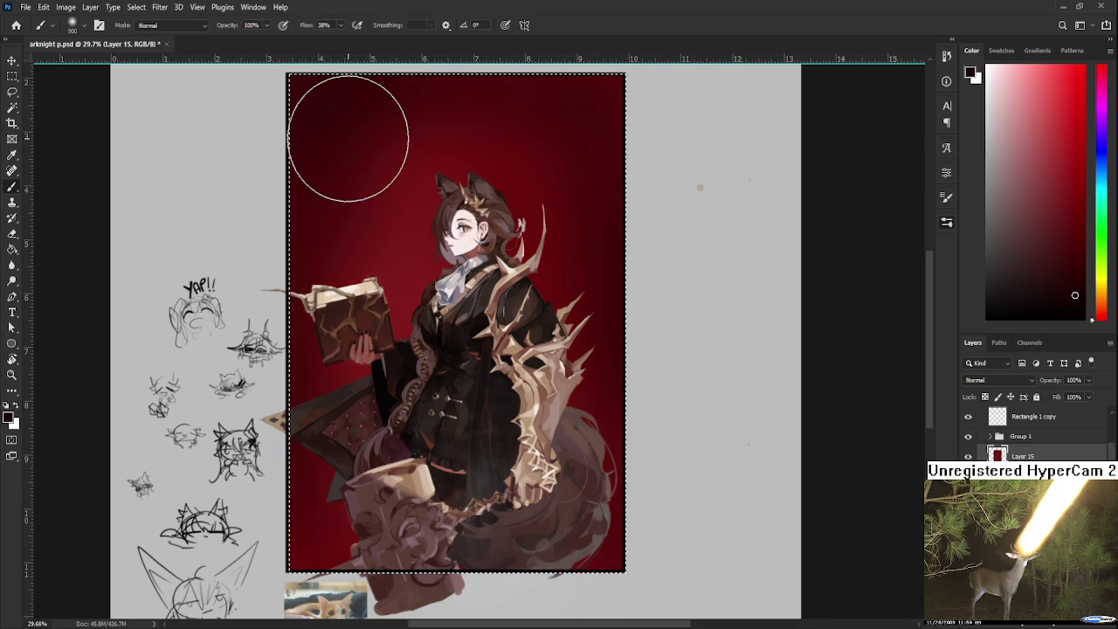
{"action": "key", "text": "ctrl+d"}
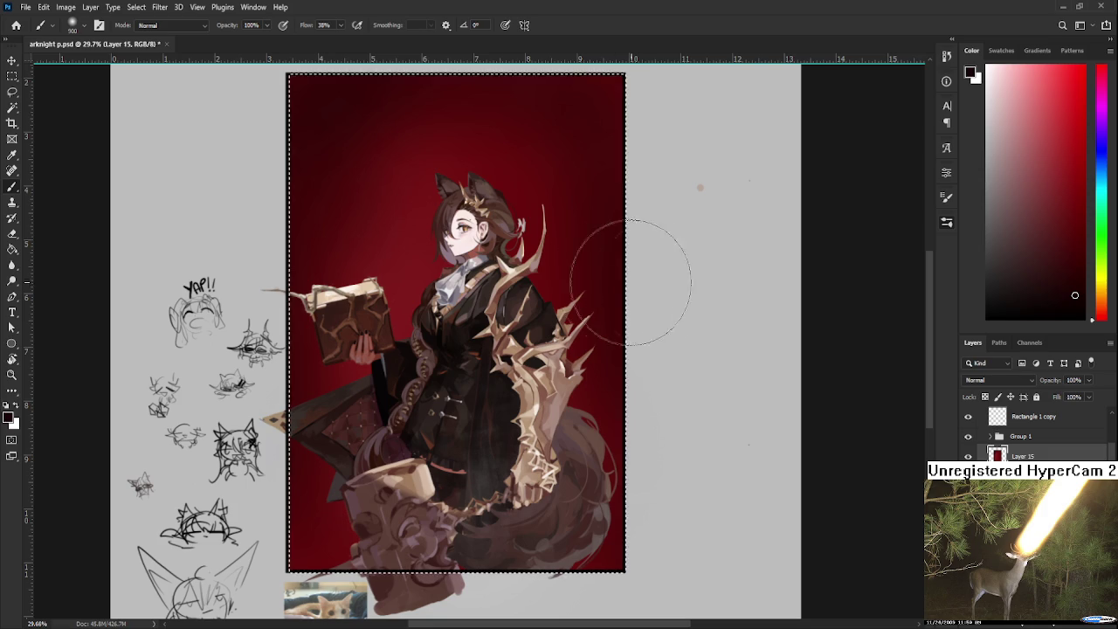
{"action": "scroll", "coordinate": [619, 268], "scroll_direction": "down", "scroll_amount": 1}
{"action": "scroll", "coordinate": [569, 262], "scroll_direction": "up", "scroll_amount": 1}
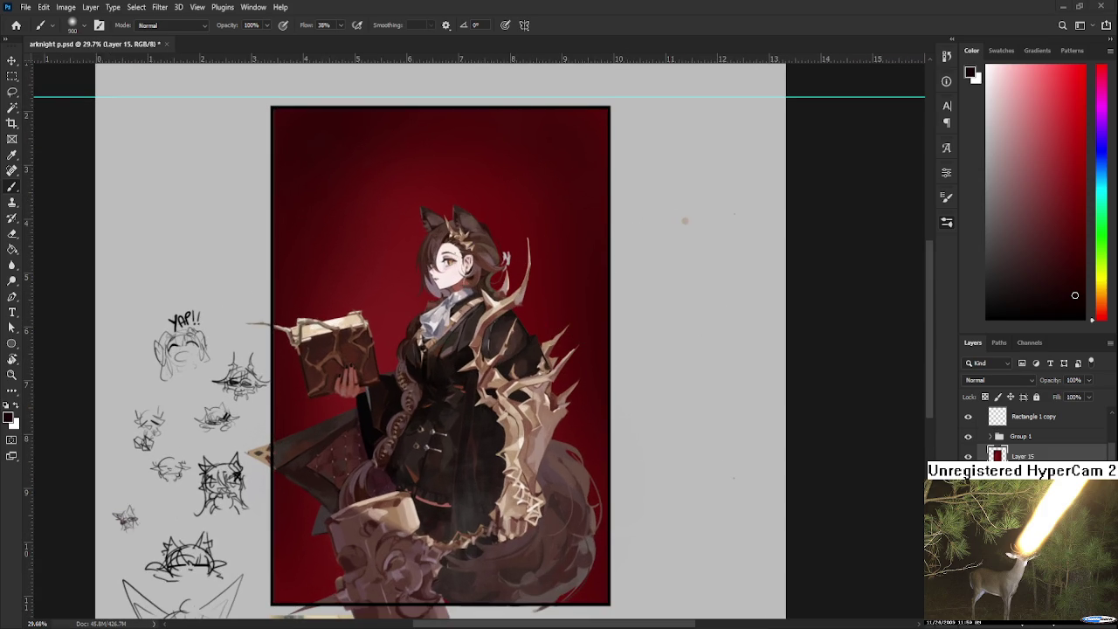
Step: Set a dark red as the painting colour and leave nothing selected
{"action": "left_click", "coordinate": [610, 229], "text": "alt"}
{"action": "key", "text": "ctrl+d"}
{"action": "key", "text": "ctrl+z"}
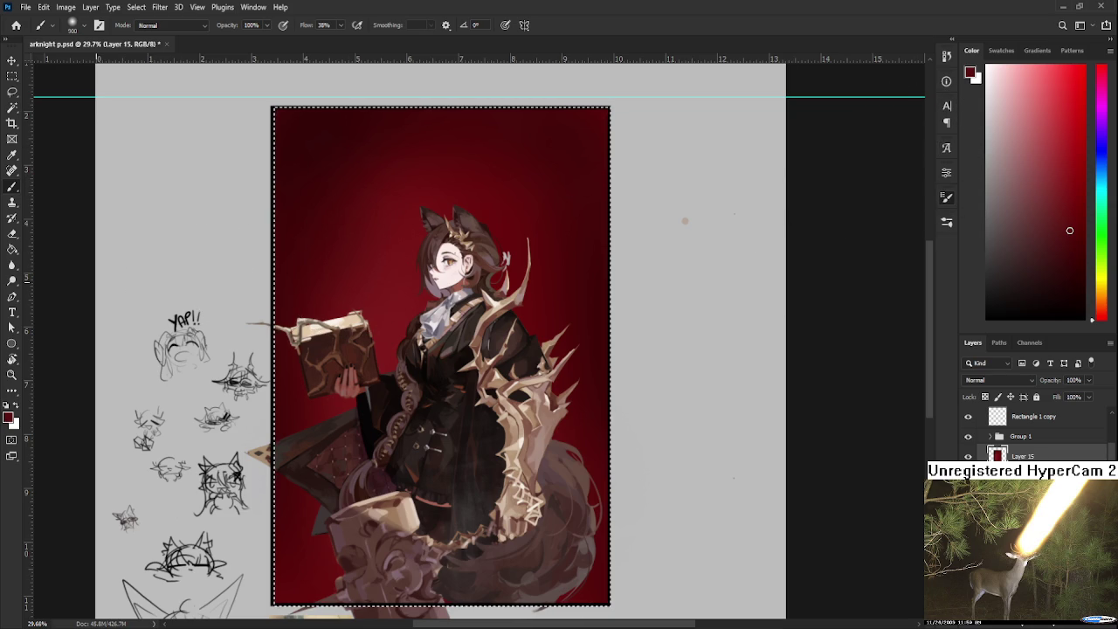
{"action": "key", "text": "ctrl+d"}
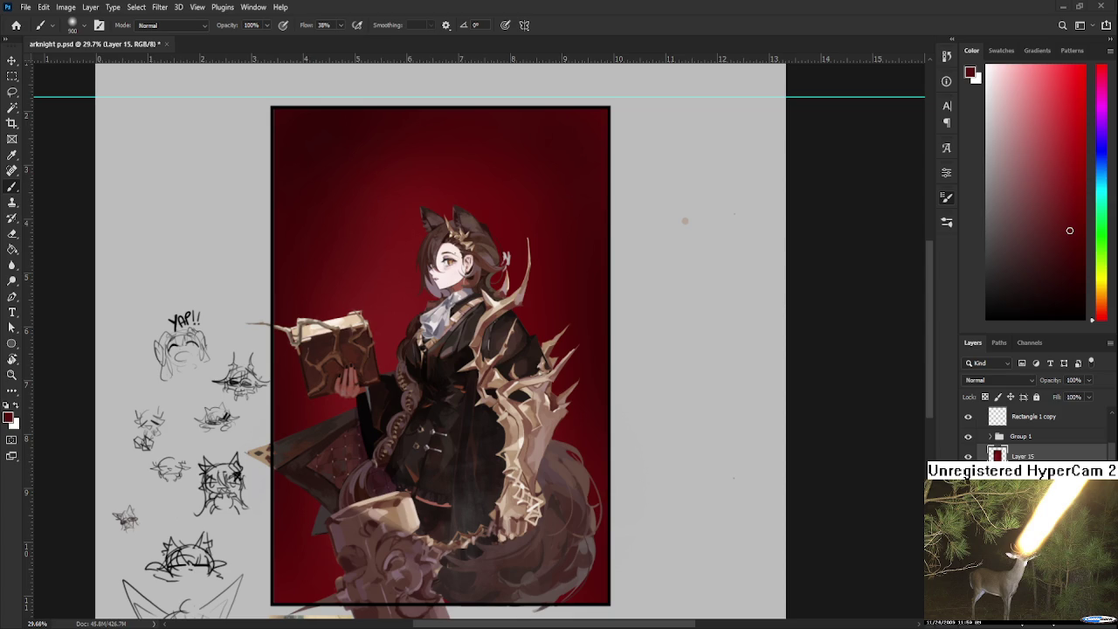
Step: Load the red artwork's outline as a selection twice, trying another brush preset
{"action": "left_click", "coordinate": [998, 455], "text": "ctrl"}
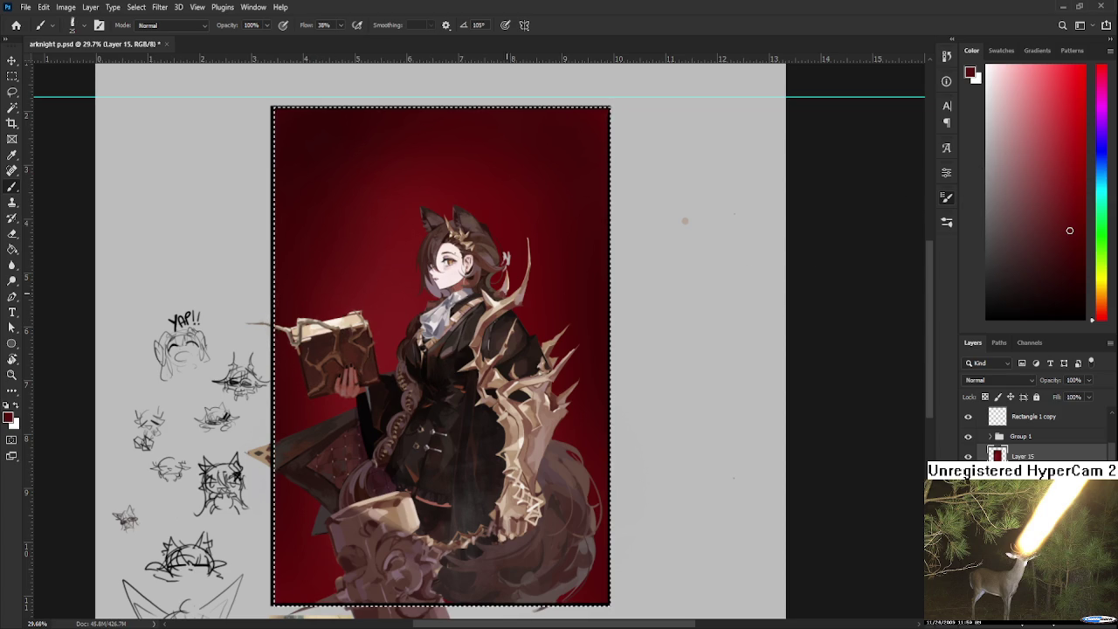
{"action": "scroll", "coordinate": [462, 289], "scroll_direction": "down", "scroll_amount": 2, "text": "alt"}
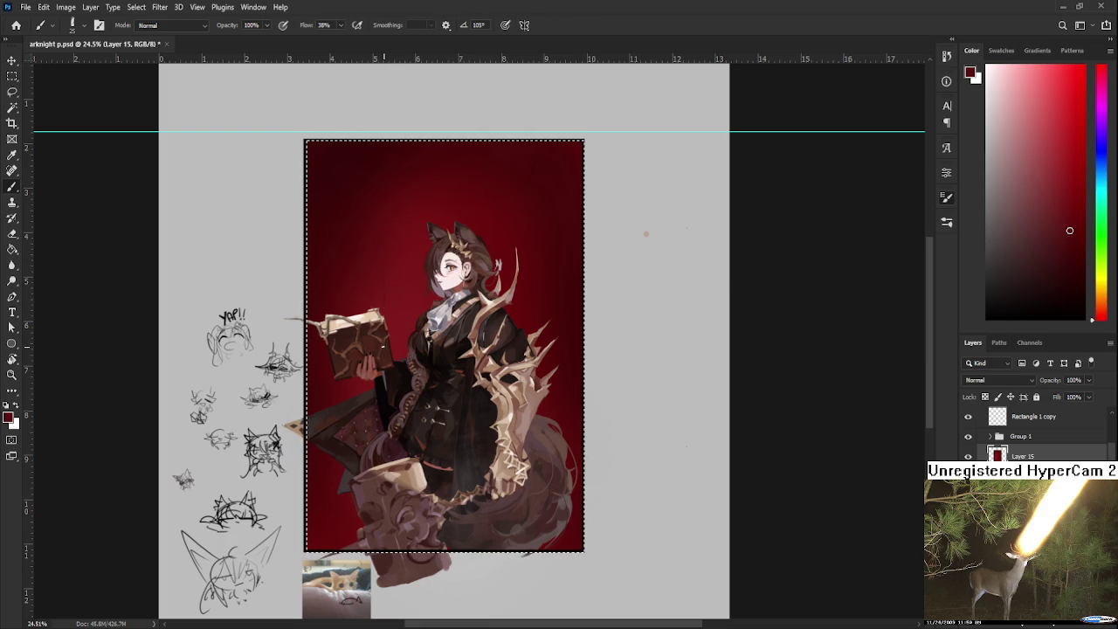
{"action": "key", "text": "ctrl+d"}
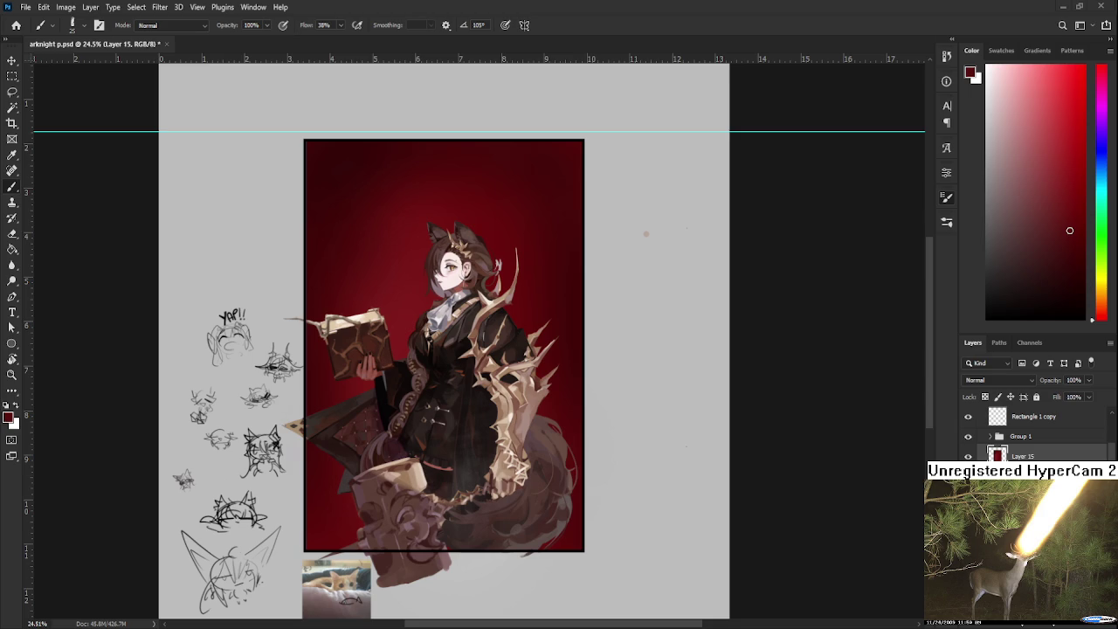
{"action": "left_click", "coordinate": [998, 455], "text": "ctrl"}
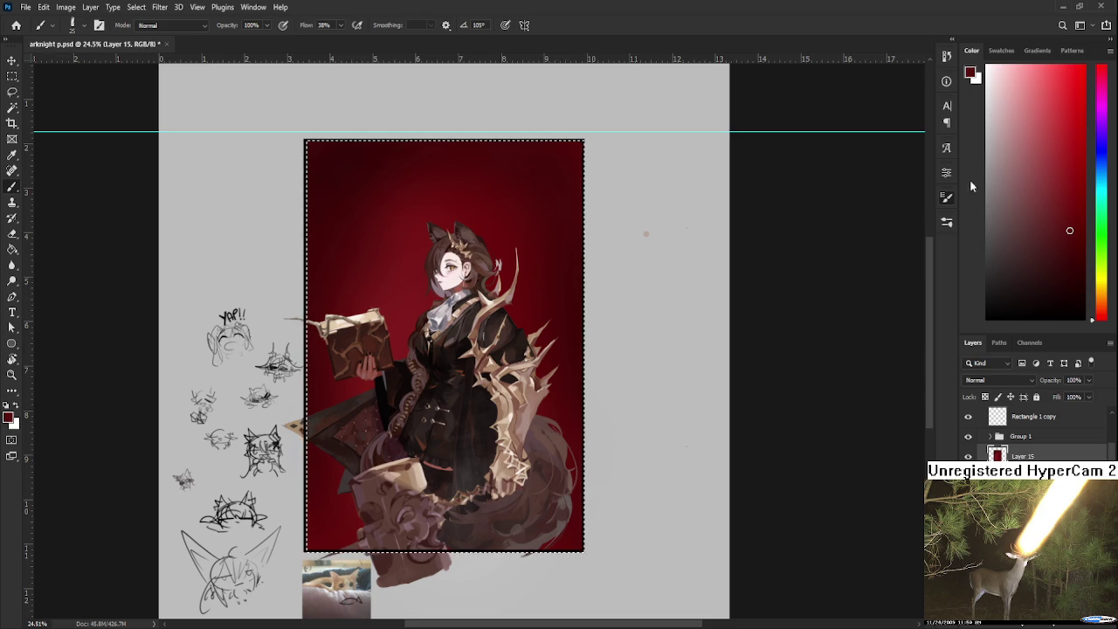
{"action": "key", "text": "period"}
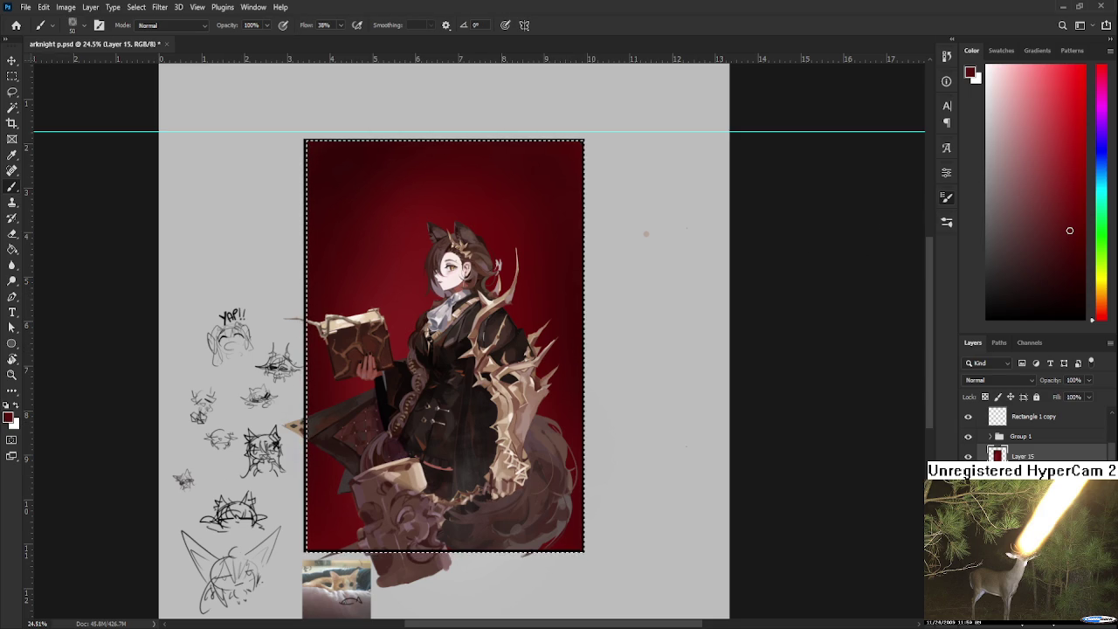
{"action": "key", "text": "ctrl+d"}
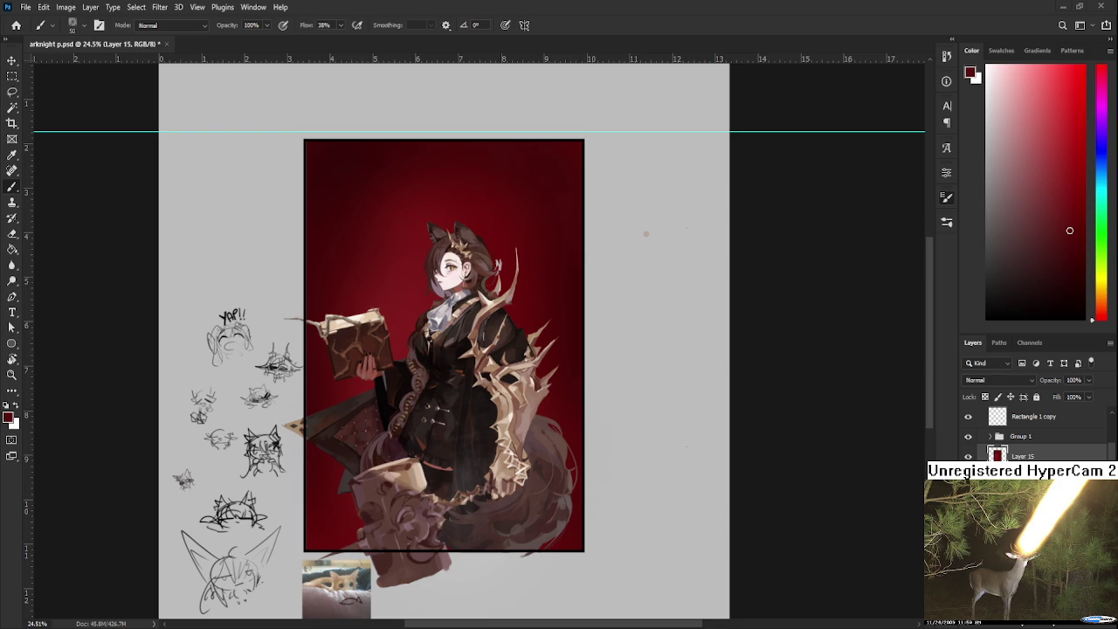
Step: Reselect the red artwork outline and return to the angled textured brush
{"action": "left_click", "coordinate": [998, 454], "text": "ctrl"}
{"action": "scroll", "coordinate": [574, 380], "scroll_direction": "up", "scroll_amount": 1}
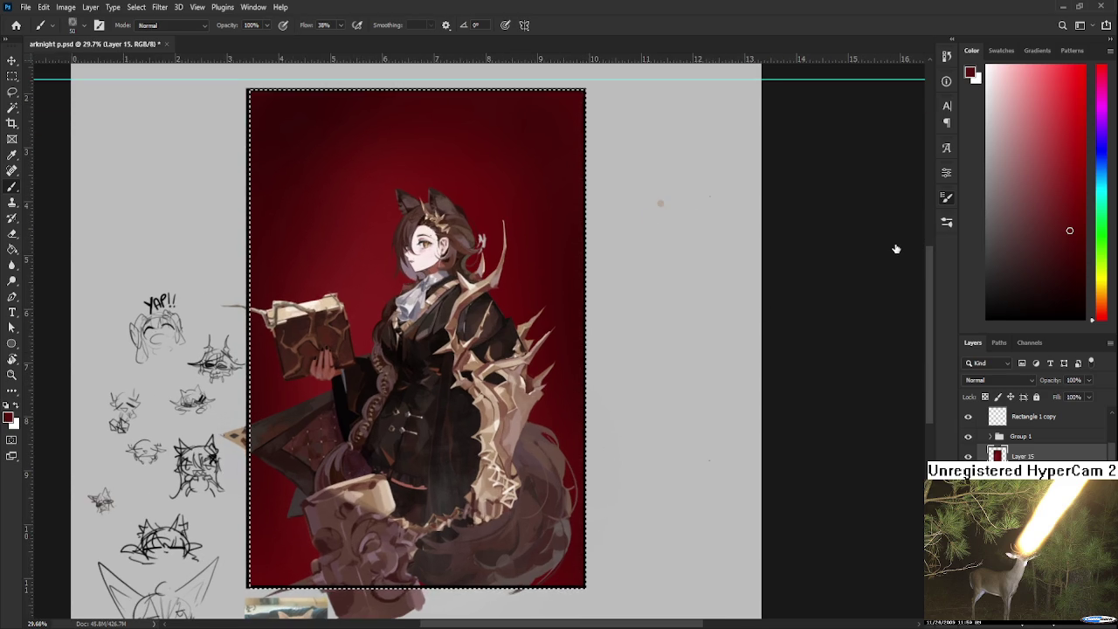
{"action": "key", "text": "shift+Right"}
{"action": "key", "text": "shift+Right"}
{"action": "key", "text": "shift+Right"}
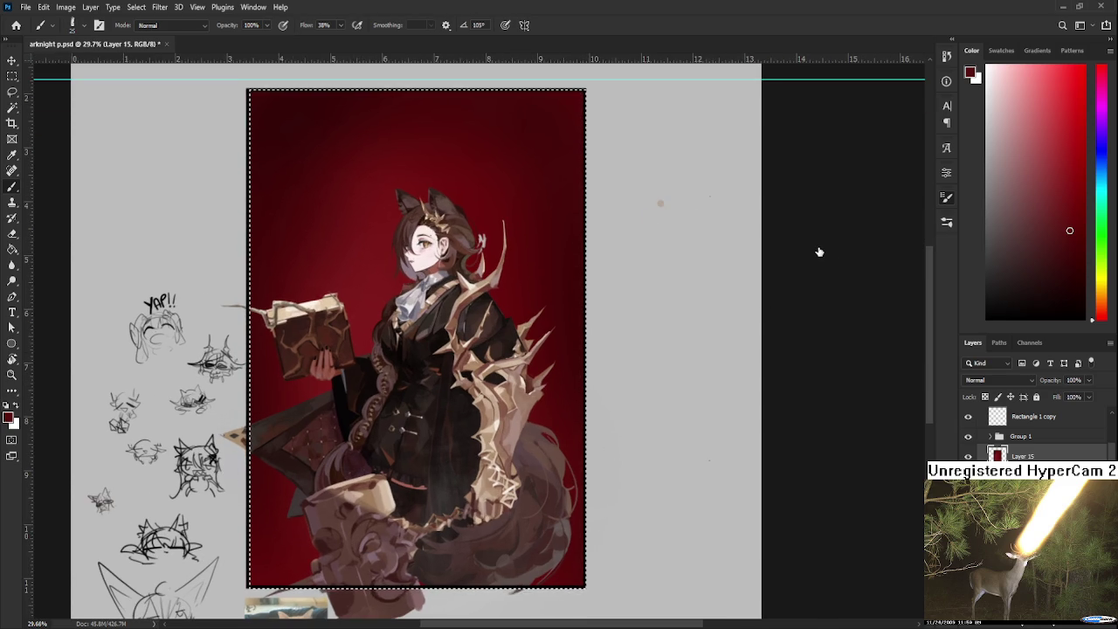
{"action": "left_click_drag", "start_coordinate": [533, 255], "coordinate": [509, 305]}
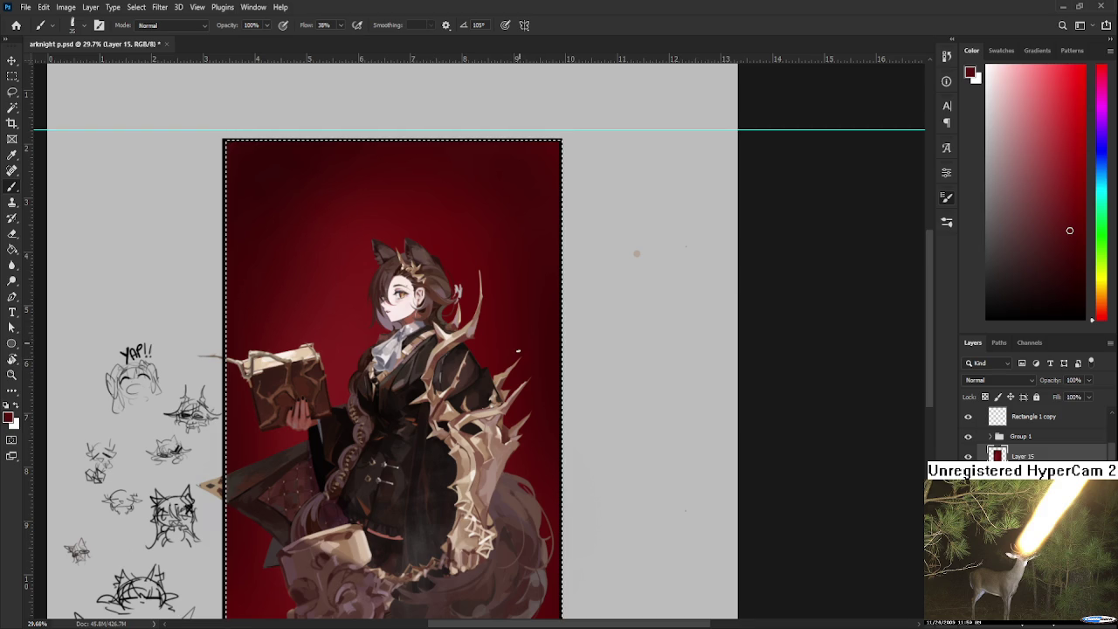
Step: Sample darker reds and brush red texture beside the girl's head
{"action": "left_click", "coordinate": [515, 371], "text": "alt"}
{"action": "left_click", "coordinate": [532, 394], "text": "alt"}
{"action": "left_click", "coordinate": [545, 333], "text": "alt"}
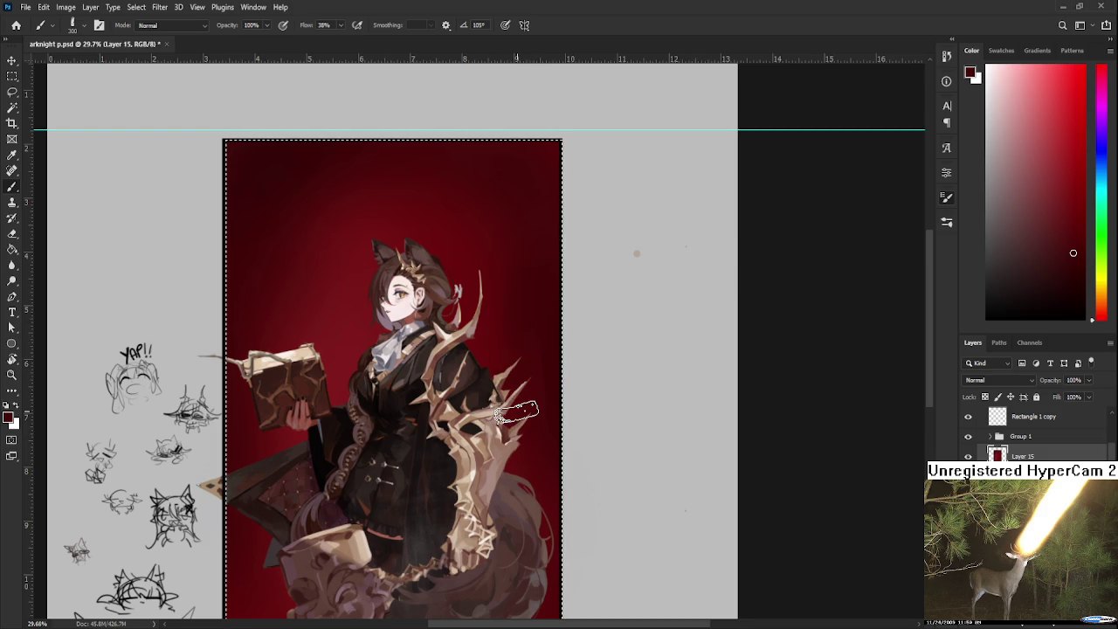
{"action": "key", "text": "ctrl+d"}
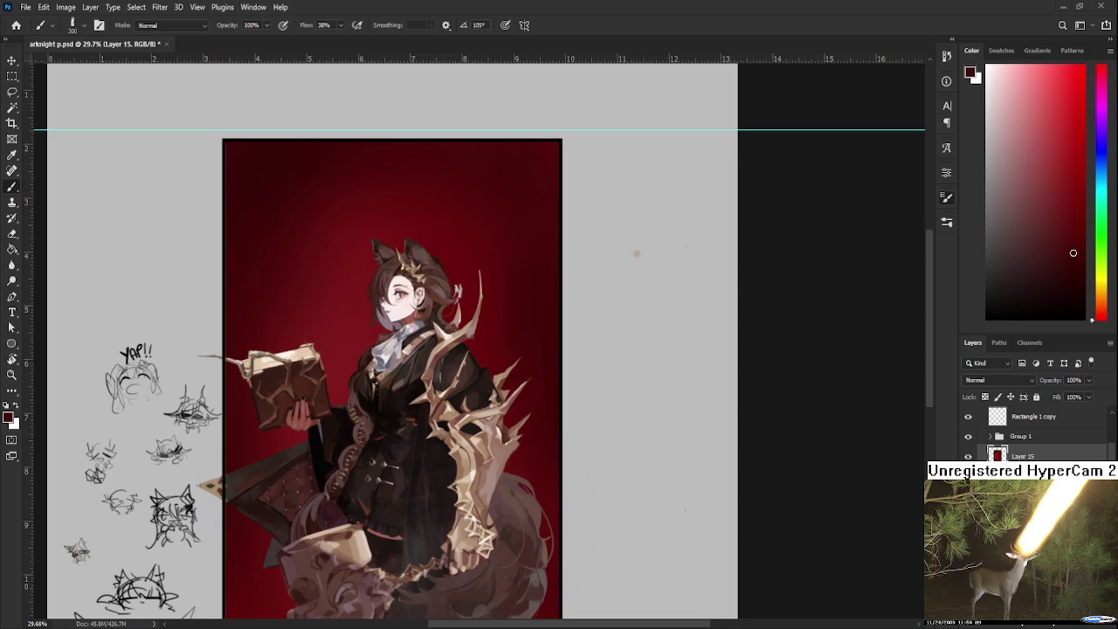
{"action": "scroll", "coordinate": [560, 264], "scroll_direction": "down", "scroll_amount": 2}
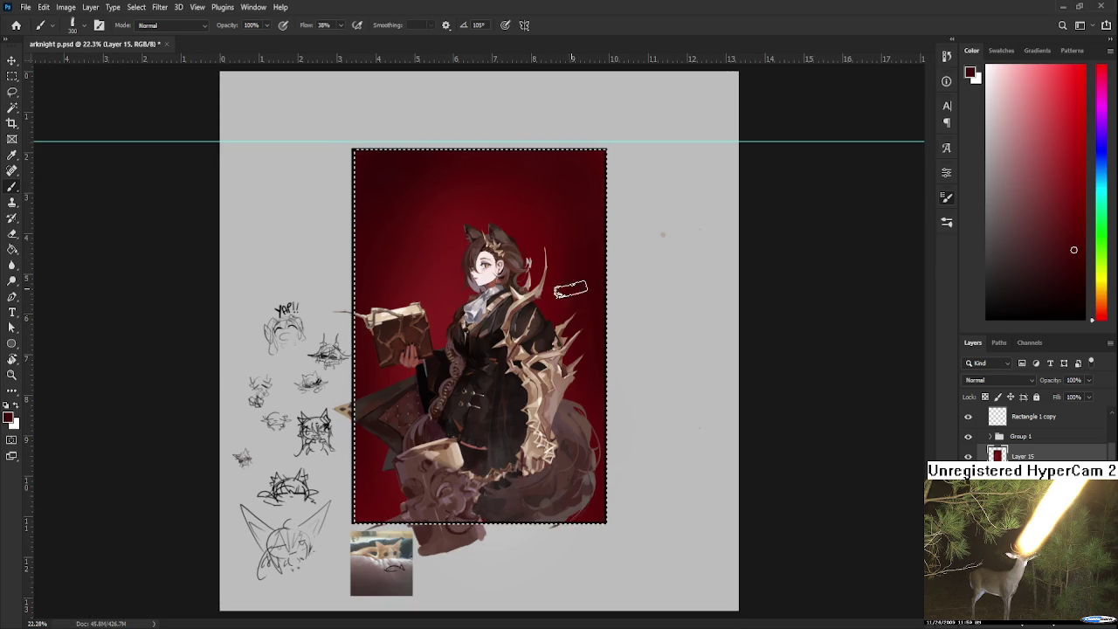
{"action": "left_click_drag", "start_coordinate": [563, 276], "coordinate": [594, 269]}
Step: Sample several background reds and a brighter red near the book, then deselect
{"action": "left_click", "coordinate": [422, 244], "text": "alt"}
{"action": "left_click", "coordinate": [410, 182], "text": "alt"}
{"action": "left_click", "coordinate": [415, 208], "text": "alt"}
{"action": "left_click", "coordinate": [451, 212], "text": "alt"}
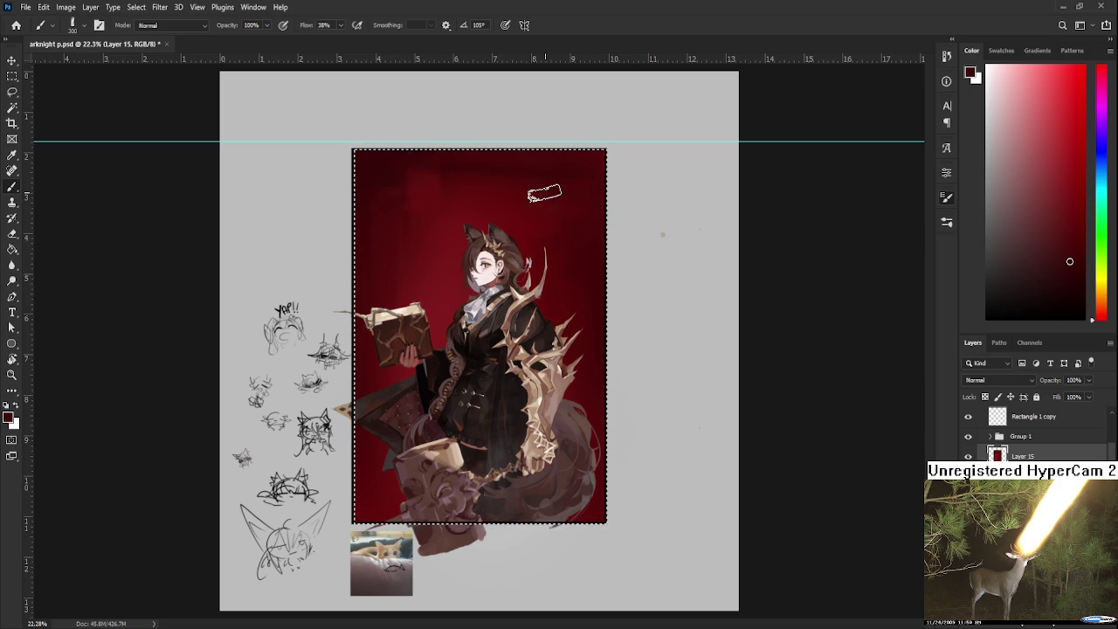
{"action": "left_click", "coordinate": [380, 378], "text": "alt"}
{"action": "key", "text": "ctrl+d"}
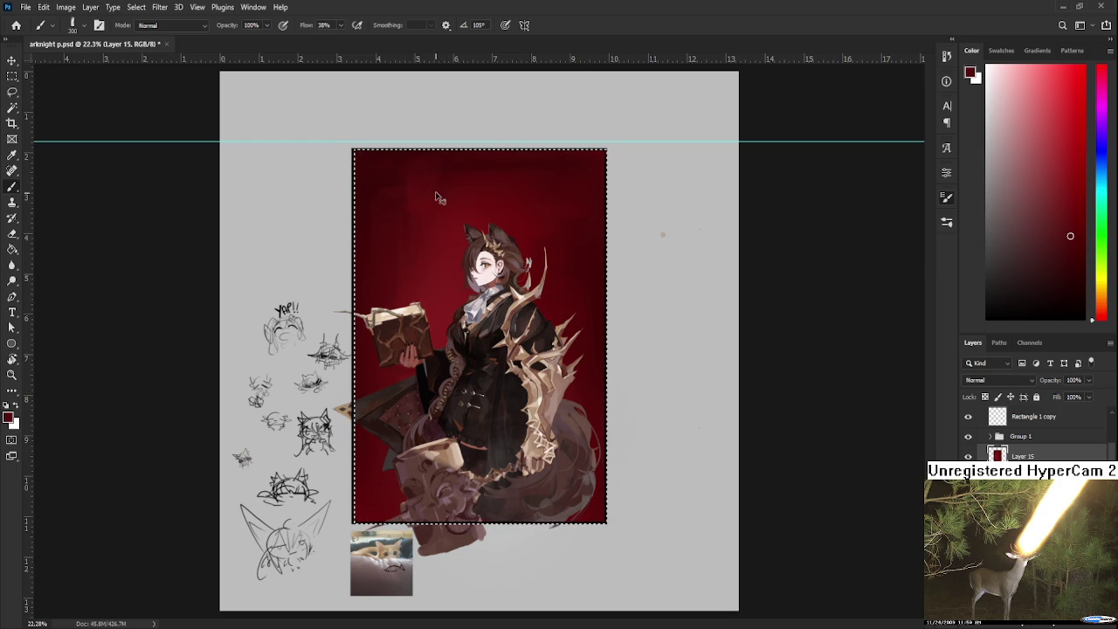
Step: Repaint the background left of the figure with a new red, resampling nearby reds
{"action": "left_click", "coordinate": [1021, 234]}
{"action": "left_click_drag", "start_coordinate": [373, 496], "coordinate": [395, 472]}
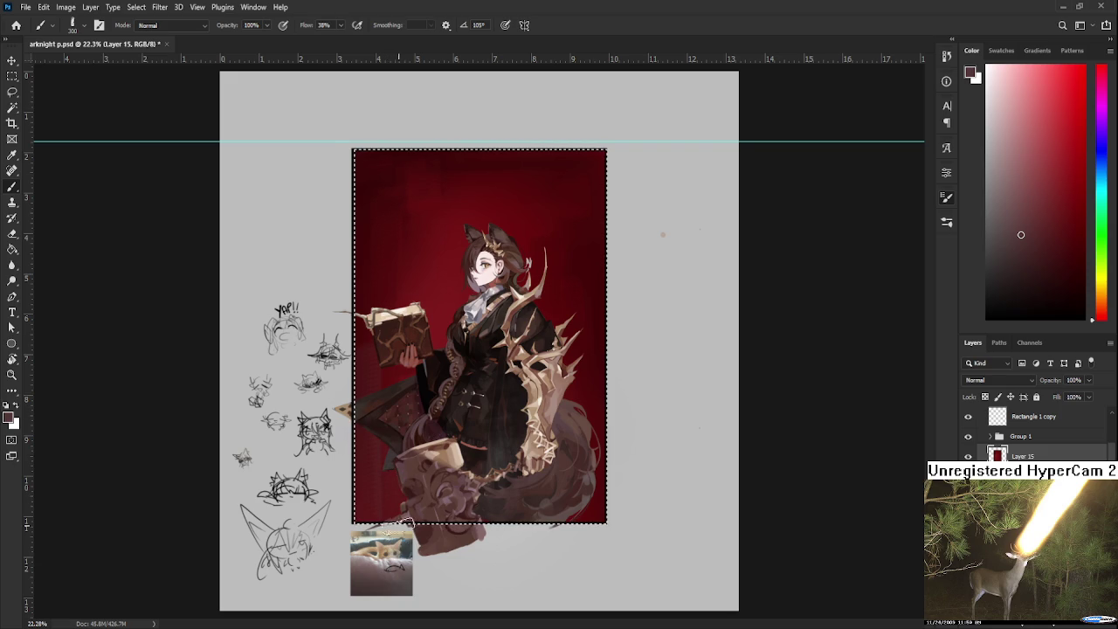
{"action": "left_click", "coordinate": [390, 384], "text": "alt"}
{"action": "left_click", "coordinate": [362, 449], "text": "alt"}
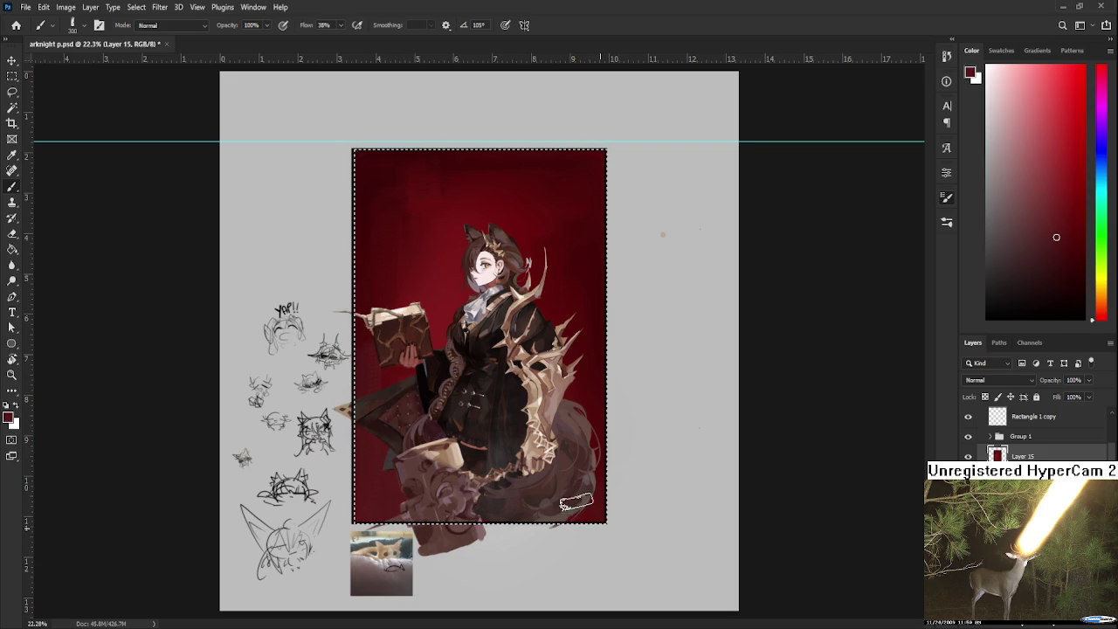
{"action": "left_click", "coordinate": [601, 336], "text": "alt"}
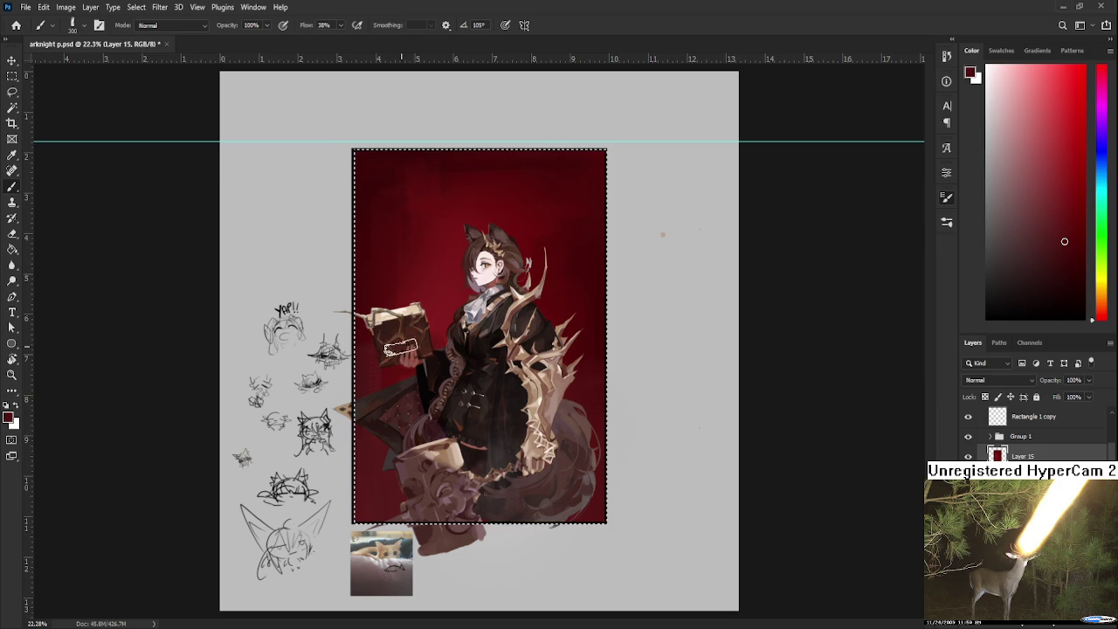
{"action": "left_click", "coordinate": [391, 323], "text": "alt"}
{"action": "left_click", "coordinate": [384, 370], "text": "alt"}
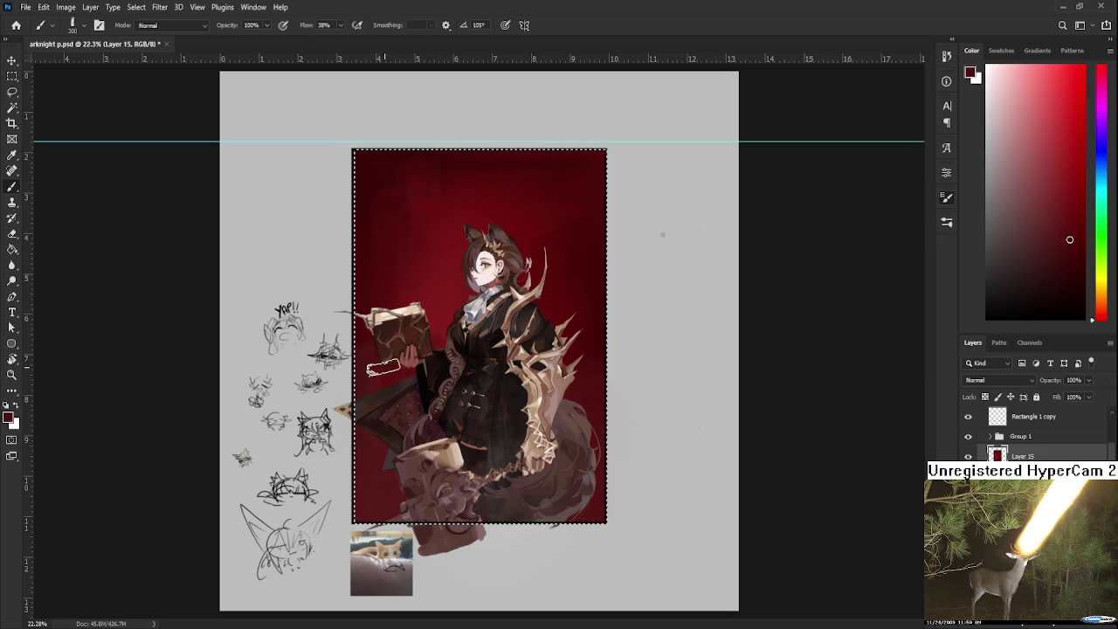
Step: Sample reds along the top of the background, ending on a brighter red
{"action": "scroll", "coordinate": [485, 338], "scroll_direction": "down", "scroll_amount": 2}
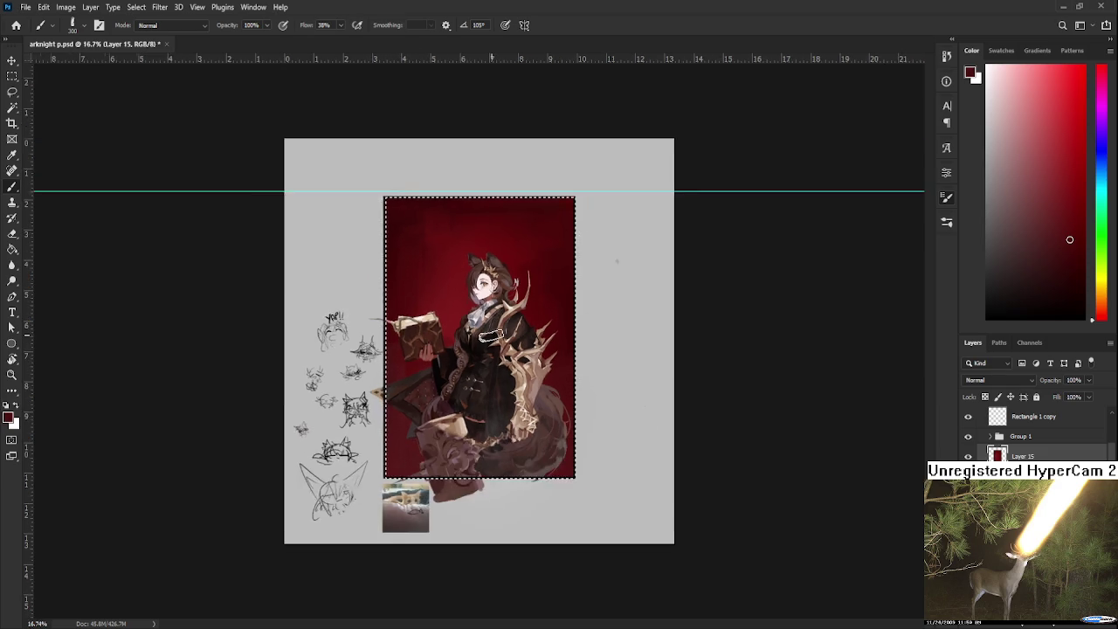
{"action": "scroll", "coordinate": [485, 338], "scroll_direction": "down", "scroll_amount": 1}
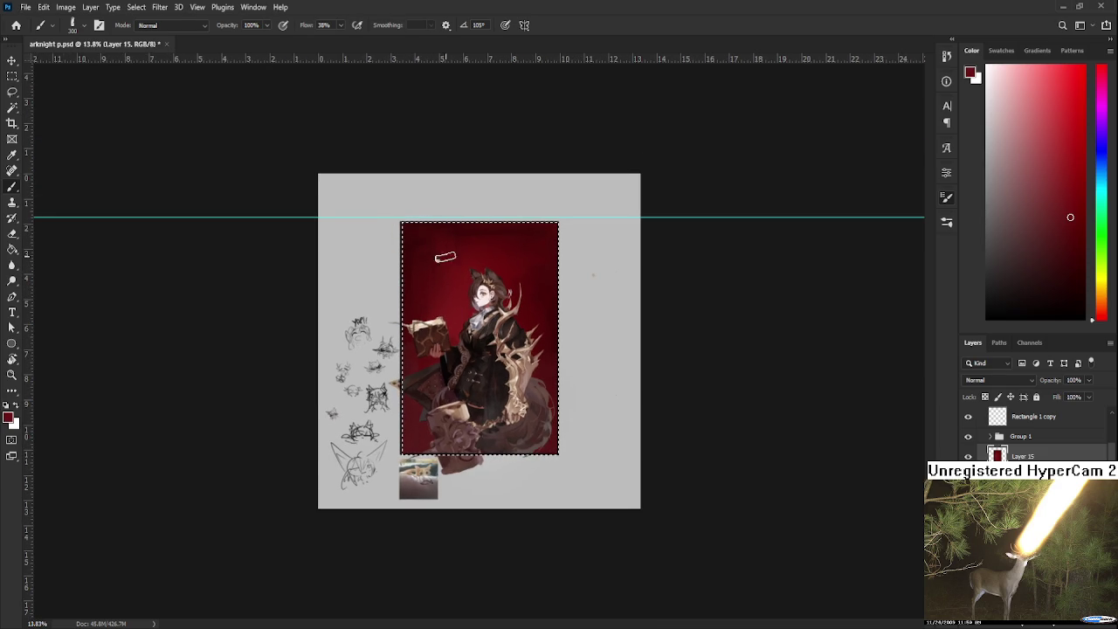
{"action": "left_click", "coordinate": [459, 229], "text": "alt"}
{"action": "left_click", "coordinate": [482, 230], "text": "alt"}
{"action": "left_click", "coordinate": [439, 251], "text": "alt"}
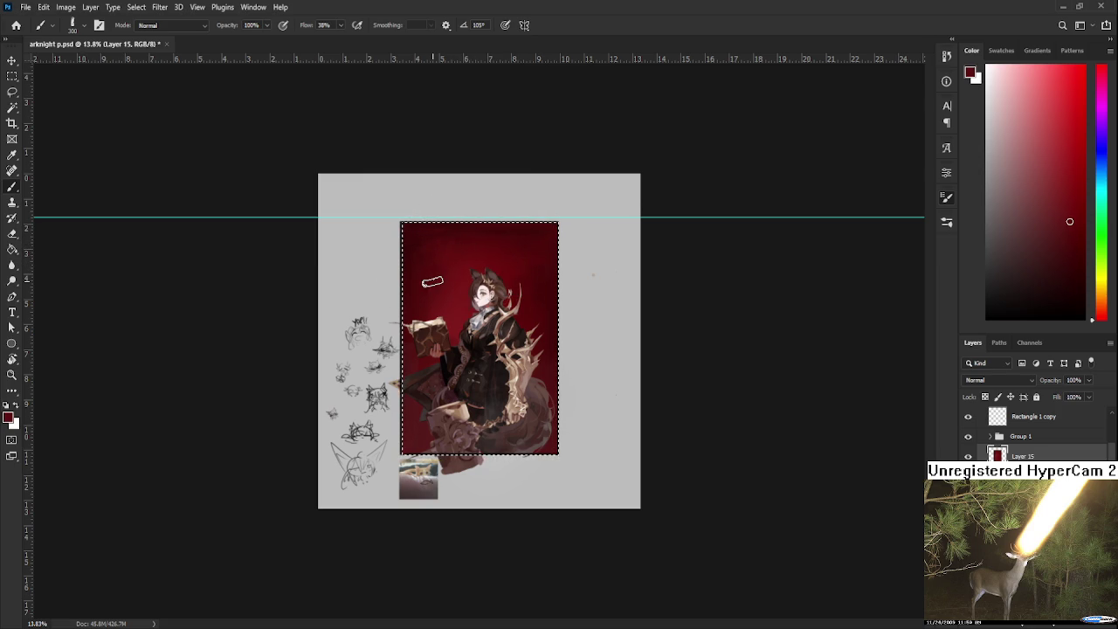
{"action": "scroll", "coordinate": [476, 337], "scroll_direction": "up", "scroll_amount": 3}
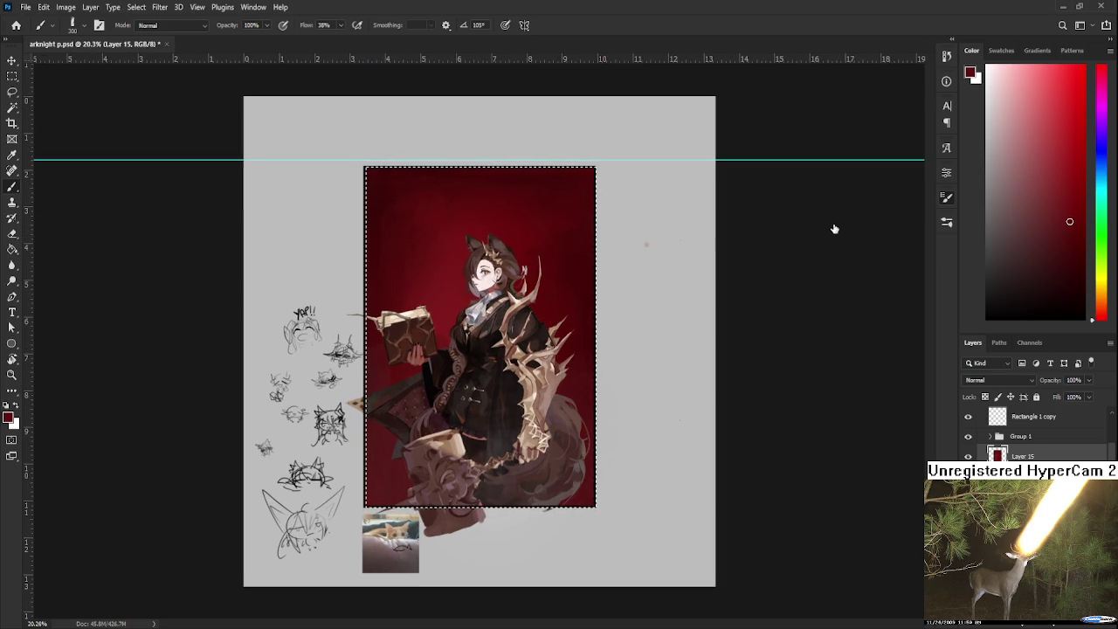
Step: Switch to a small round brush and add a new empty layer, Layer 16
{"action": "key", "text": "period"}
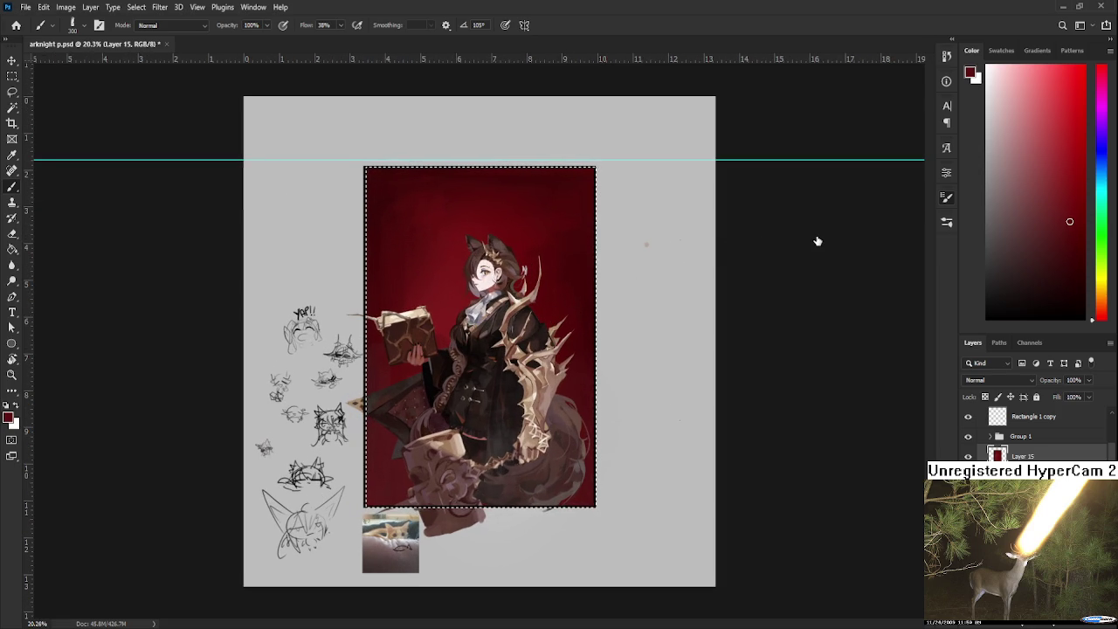
{"action": "key", "text": "ctrl+shift+alt+n"}
{"action": "scroll", "coordinate": [502, 329], "scroll_direction": "up", "scroll_amount": 1}
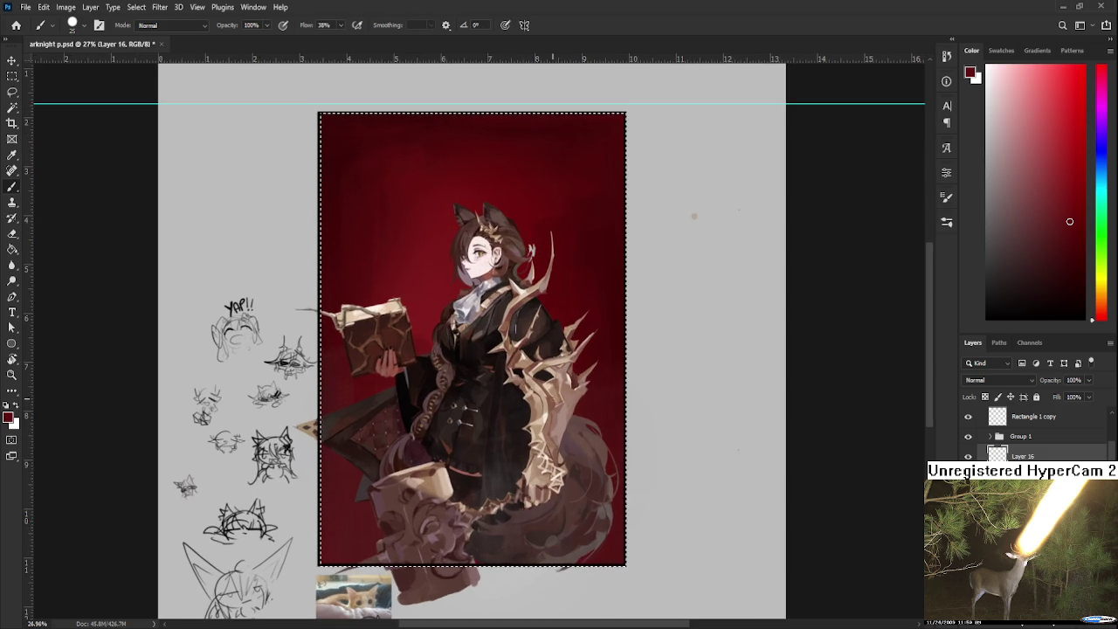
Step: Try a tan line and an orange diagonal on a new layer, undoing both
{"action": "left_click", "coordinate": [532, 399], "text": "alt"}
{"action": "left_click_drag", "start_coordinate": [386, 293], "coordinate": [417, 124]}
{"action": "scroll", "coordinate": [498, 334], "scroll_direction": "down", "scroll_amount": 1}
{"action": "key", "text": "ctrl+z"}
{"action": "left_click", "coordinate": [1064, 117]}
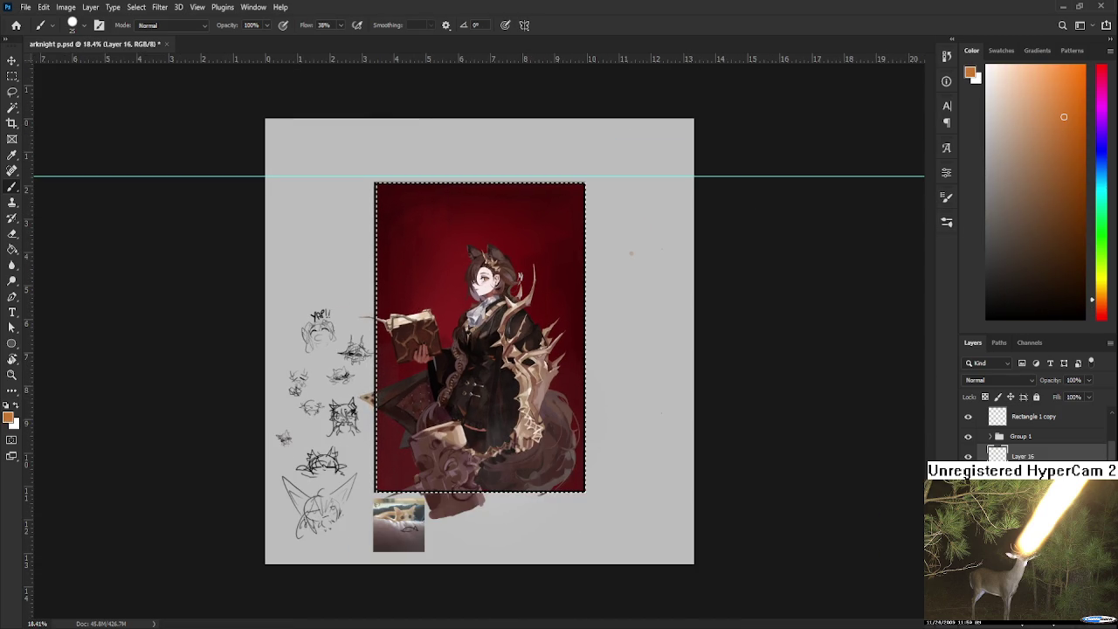
{"action": "scroll", "coordinate": [1036, 433], "scroll_direction": "up", "scroll_amount": 2}
{"action": "key", "text": "ctrl+shift+alt+n"}
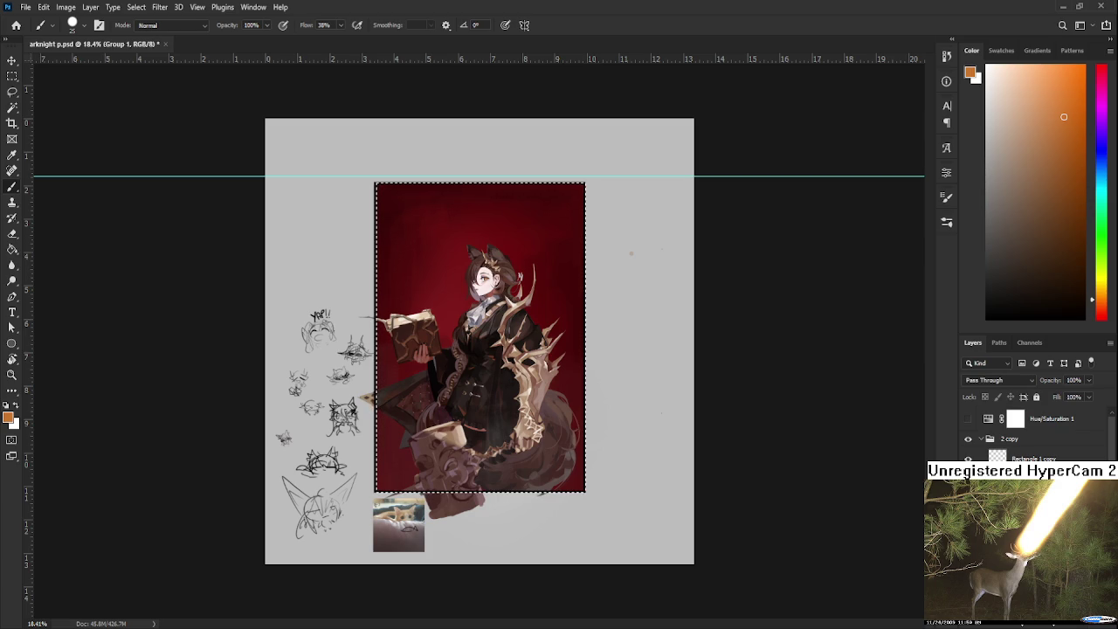
{"action": "mouse_move", "coordinate": [403, 212]}
{"action": "left_mouse_down"}
{"action": "mouse_move", "coordinate": [405, 186]}
{"action": "mouse_move", "coordinate": [377, 454]}
{"action": "left_mouse_up"}
{"action": "key", "text": "ctrl+z"}
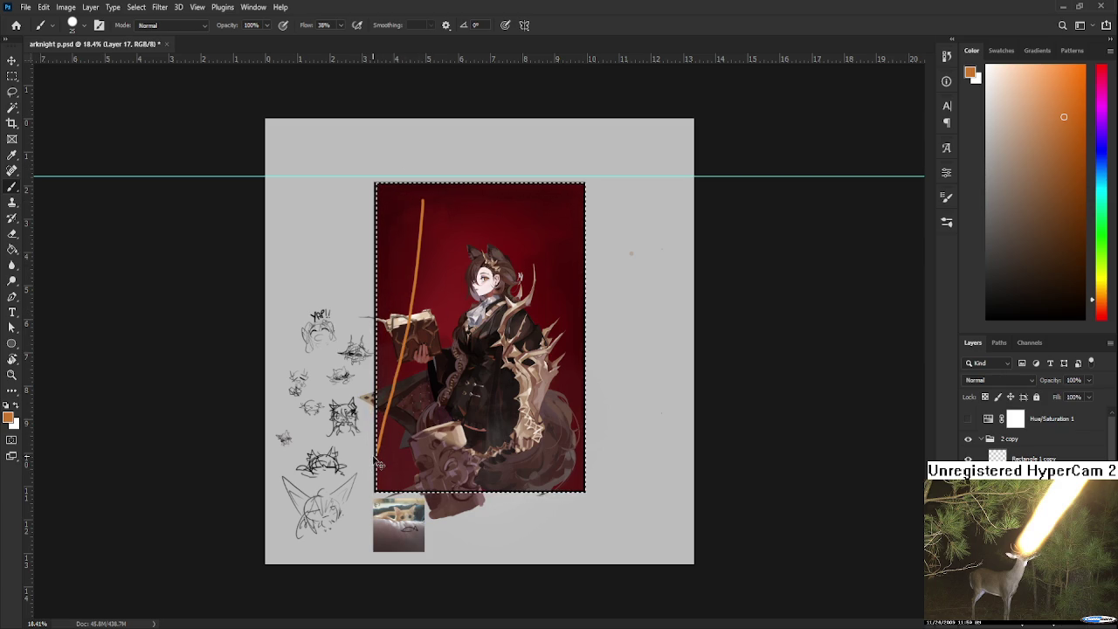
{"action": "key", "text": "ctrl+z"}
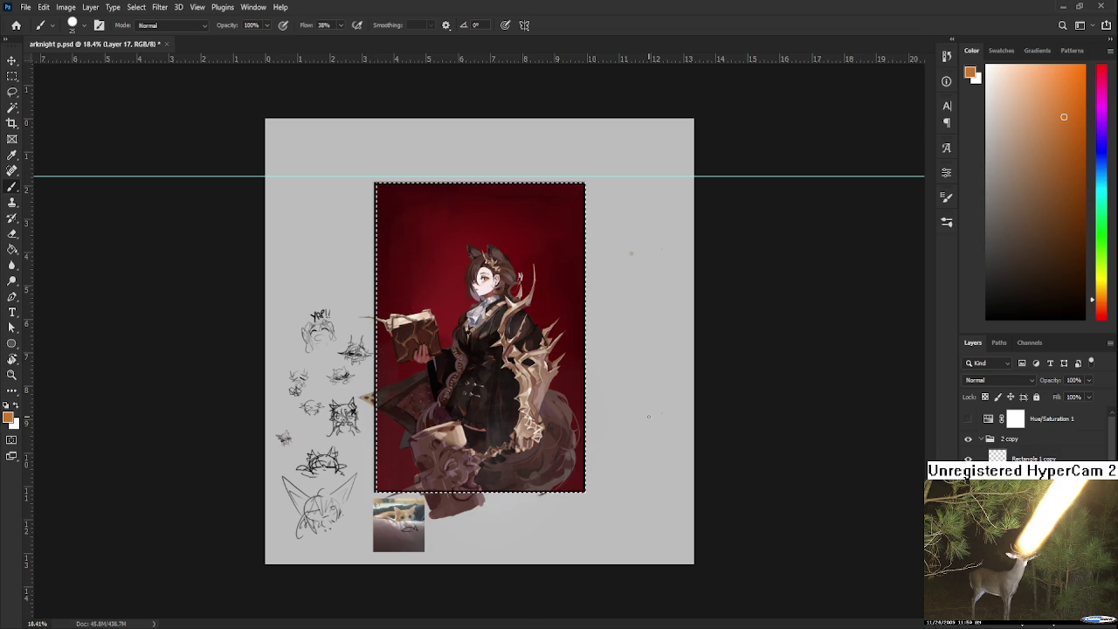
{"action": "scroll", "coordinate": [608, 415], "scroll_direction": "up", "scroll_amount": 2}
Step: Paint a straight horizontal beige bar across the area above the head
{"action": "left_click", "coordinate": [533, 389], "text": "alt"}
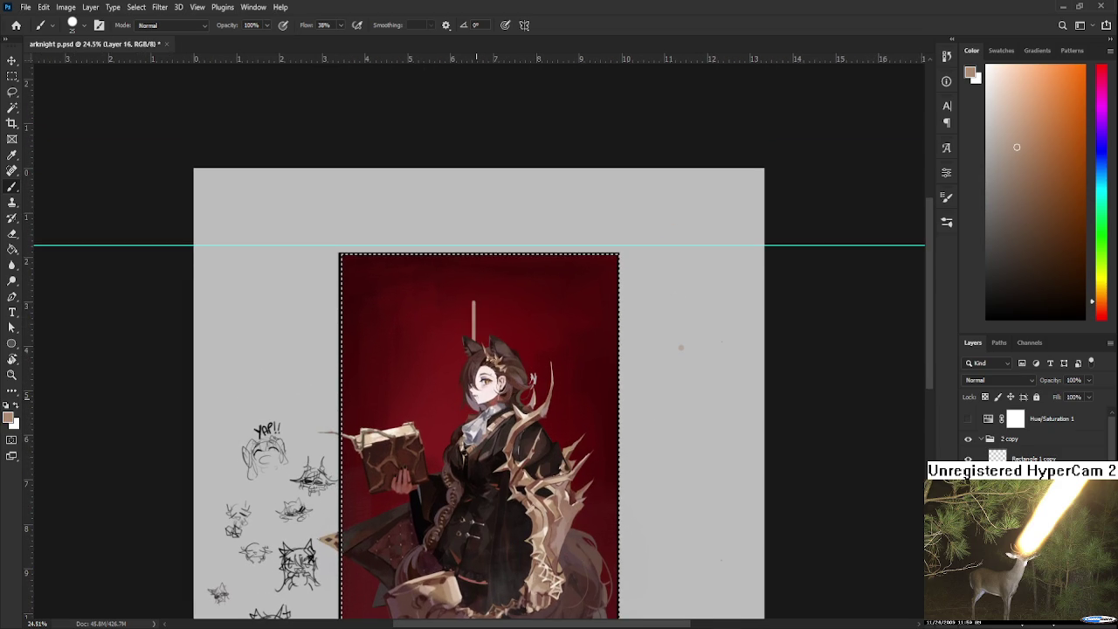
{"action": "left_click_drag", "start_coordinate": [476, 294], "coordinate": [476, 329]}
{"action": "key", "text": "ctrl+z"}
{"action": "left_click", "coordinate": [364, 307]}
{"action": "left_click", "coordinate": [572, 304], "text": "shift"}
{"action": "key", "text": "ctrl+z"}
{"action": "left_click", "coordinate": [391, 304]}
{"action": "left_click", "coordinate": [569, 303], "text": "shift"}
Step: Hang vertical strokes under the bar, undoing the side uprights to keep only the centre post
{"action": "mouse_move", "coordinate": [476, 304]}
{"action": "left_mouse_down"}
{"action": "mouse_move", "coordinate": [476, 342]}
{"action": "mouse_move", "coordinate": [487, 347]}
{"action": "left_mouse_up"}
{"action": "key", "text": "ctrl+z"}
{"action": "left_click", "coordinate": [395, 303], "text": "shift"}
{"action": "key", "text": "ctrl+z"}
{"action": "left_click_drag", "start_coordinate": [394, 302], "coordinate": [395, 415]}
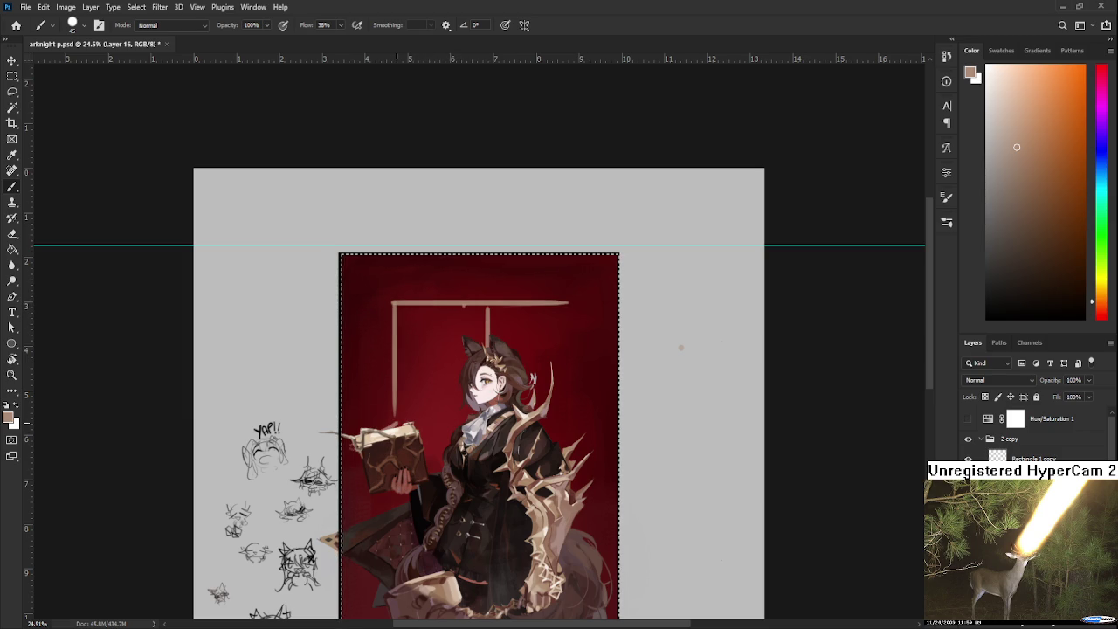
{"action": "left_click_drag", "start_coordinate": [578, 305], "coordinate": [578, 347]}
{"action": "mouse_move", "coordinate": [561, 412]}
{"action": "left_mouse_down"}
{"action": "mouse_move", "coordinate": [605, 294]}
{"action": "mouse_move", "coordinate": [595, 342]}
{"action": "left_mouse_up"}
{"action": "key", "text": "ctrl+z"}
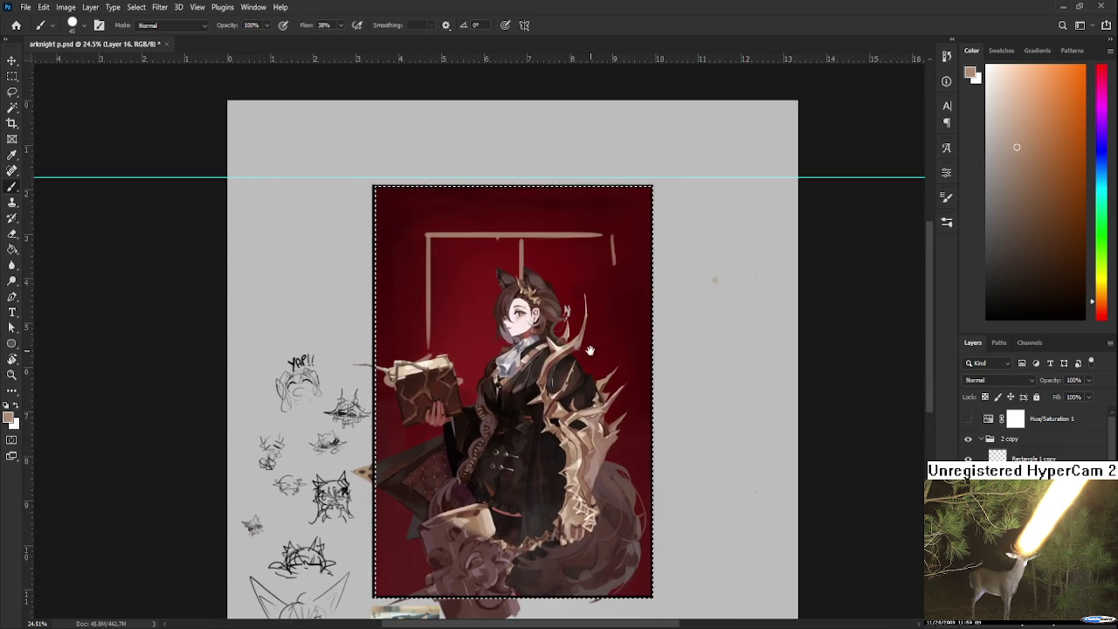
{"action": "key", "text": "ctrl+z"}
{"action": "key", "text": "ctrl+z"}
{"action": "key", "text": "ctrl+z"}
Step: Clear the selection around the artwork rectangle
{"action": "key", "text": "ctrl+d"}
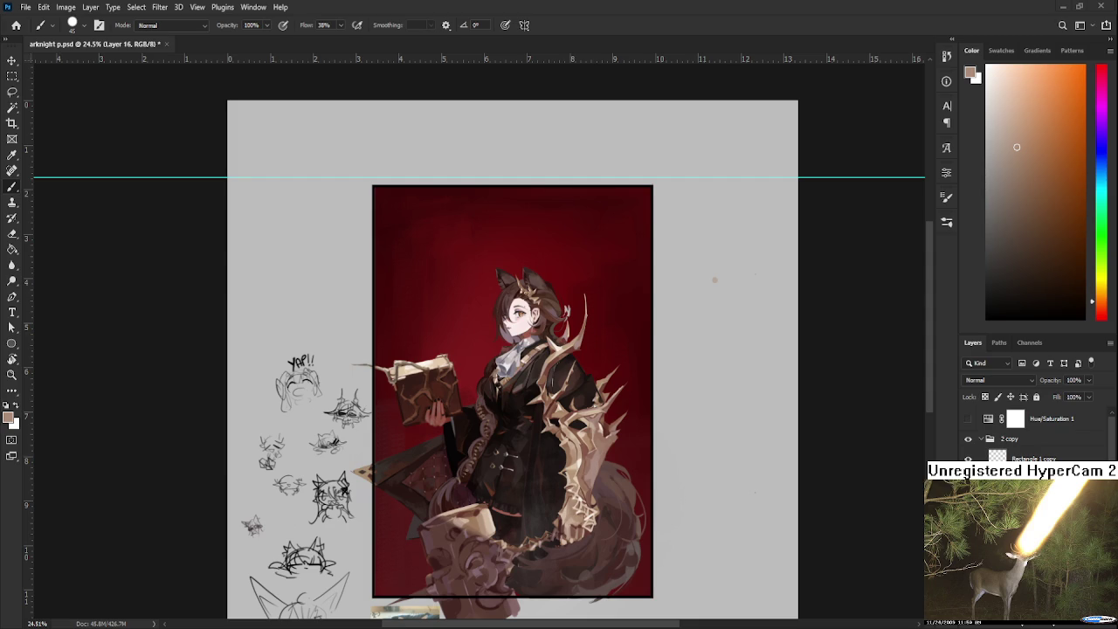
{"action": "scroll", "coordinate": [543, 372], "scroll_direction": "up", "scroll_amount": 1}
Step: Sample brown and paint a thin branch rising up-left near the right edge
{"action": "left_click", "coordinate": [588, 443], "text": "alt"}
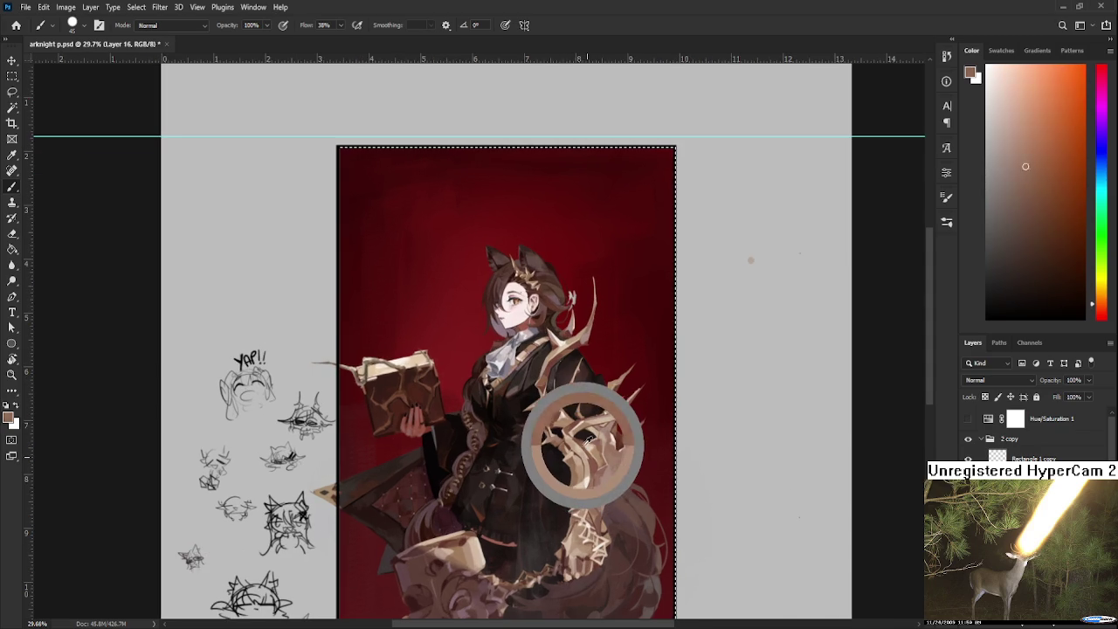
{"action": "mouse_move", "coordinate": [620, 325]}
{"action": "left_mouse_down"}
{"action": "mouse_move", "coordinate": [674, 403]}
{"action": "mouse_move", "coordinate": [643, 358]}
{"action": "left_mouse_up"}
{"action": "key", "text": "ctrl+z"}
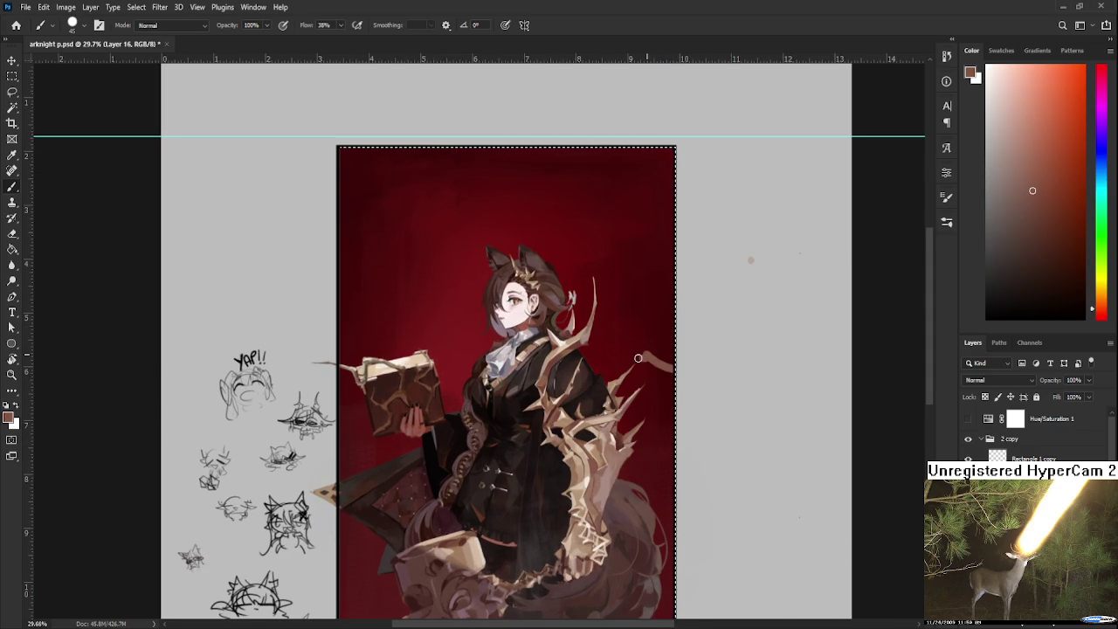
{"action": "key", "text": "ctrl+z"}
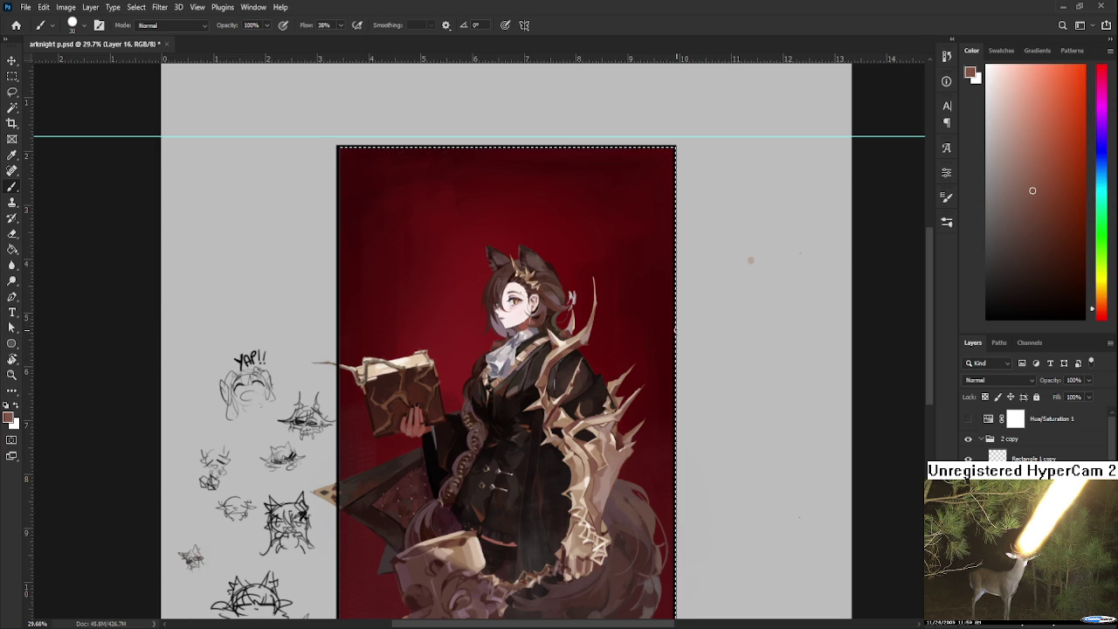
{"action": "left_click_drag", "start_coordinate": [674, 332], "coordinate": [635, 300]}
{"action": "left_click_drag", "start_coordinate": [672, 336], "coordinate": [628, 301]}
{"action": "mouse_move", "coordinate": [669, 332]}
{"action": "left_mouse_down"}
{"action": "mouse_move", "coordinate": [617, 285]}
{"action": "mouse_move", "coordinate": [629, 240]}
{"action": "mouse_move", "coordinate": [612, 281]}
{"action": "left_mouse_up"}
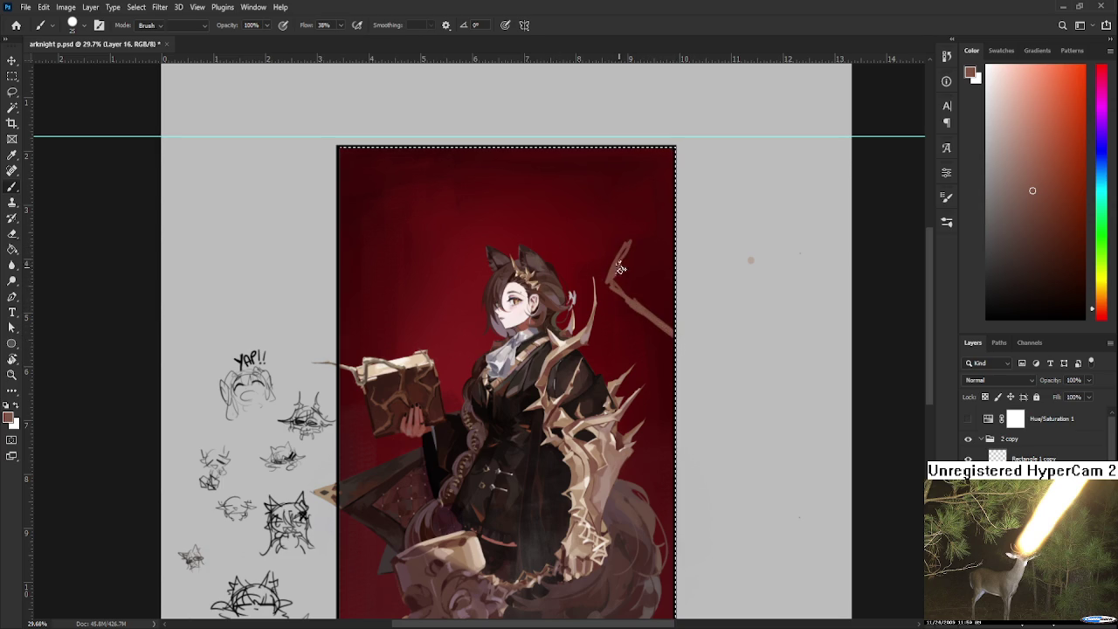
Step: Erase pale strokes and stray marks around the branch at half strength
{"action": "key", "text": "e"}
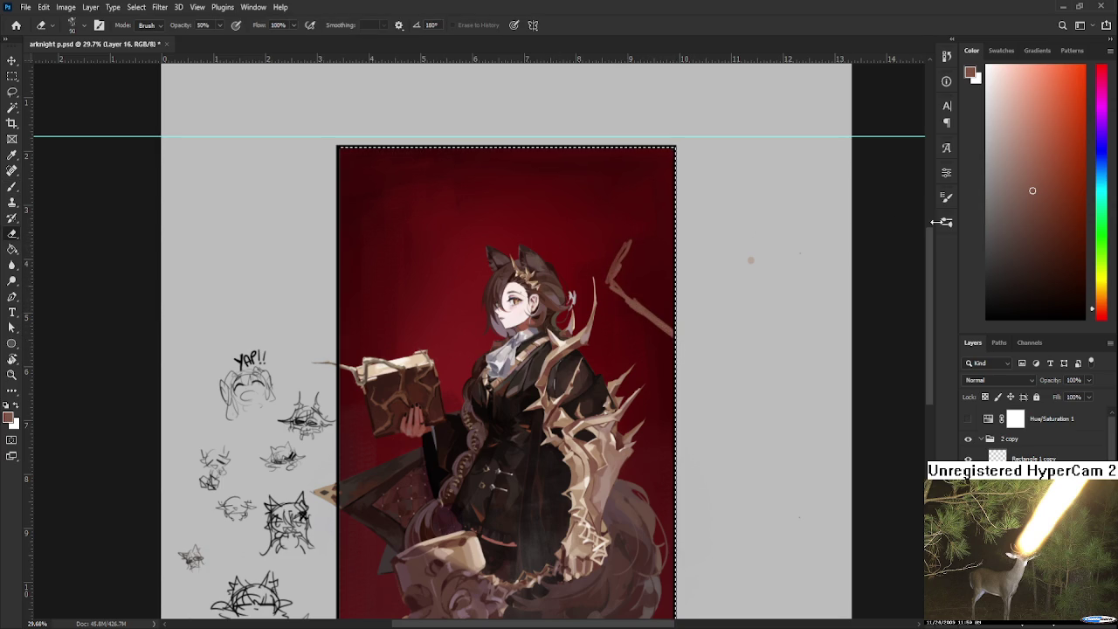
{"action": "key", "text": "b"}
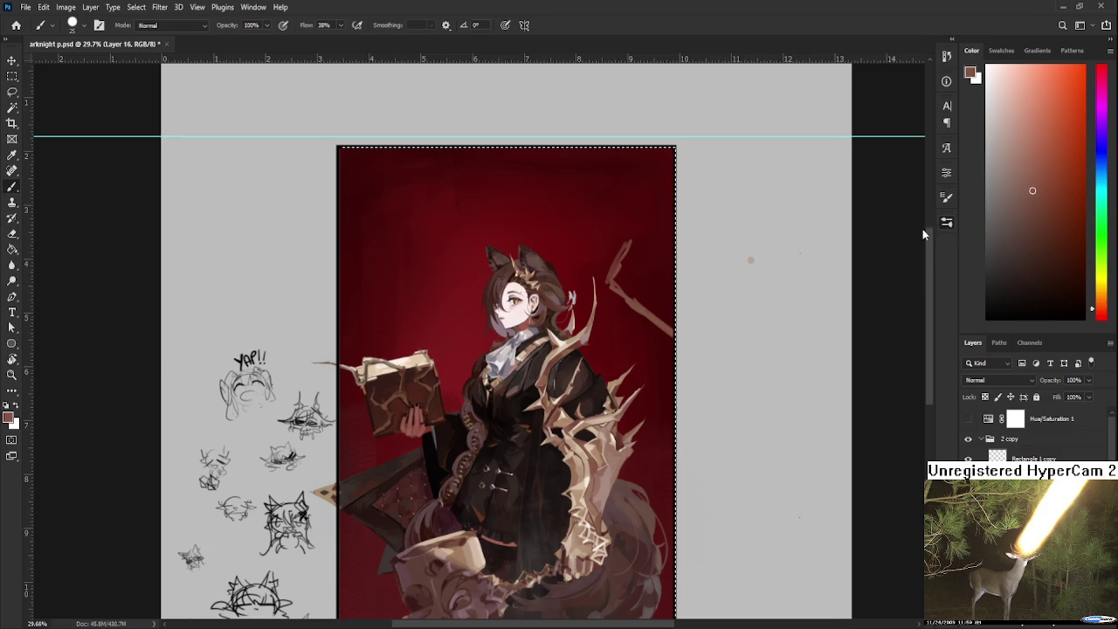
{"action": "key", "text": "e"}
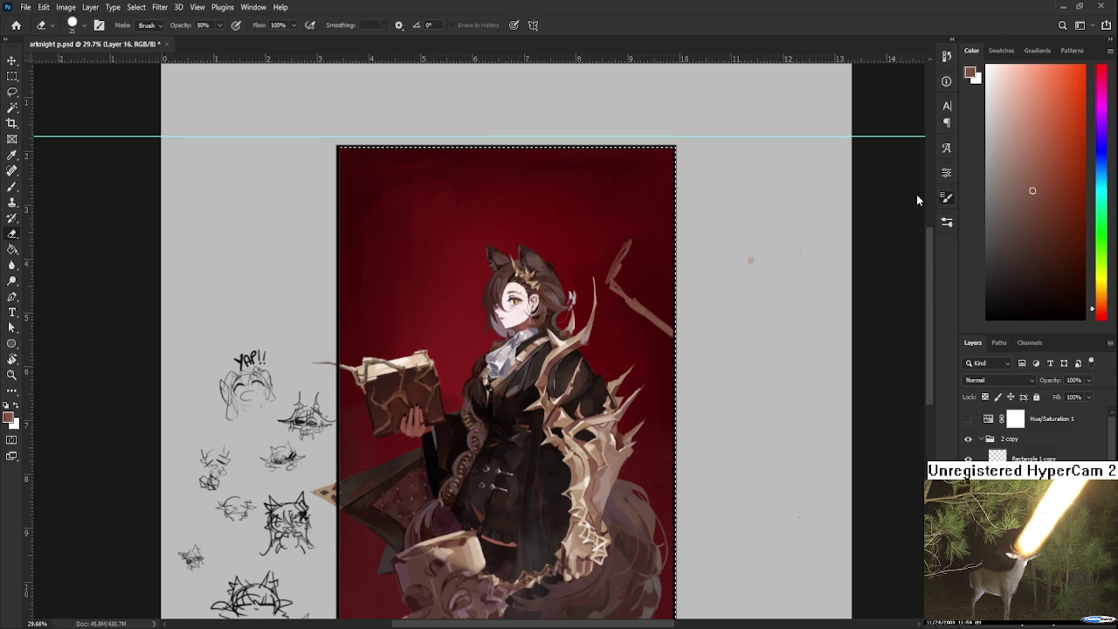
{"action": "mouse_move", "coordinate": [617, 249]}
{"action": "left_mouse_down"}
{"action": "mouse_move", "coordinate": [599, 297]}
{"action": "mouse_move", "coordinate": [587, 295]}
{"action": "left_mouse_up"}
{"action": "key", "text": "ctrl+d"}
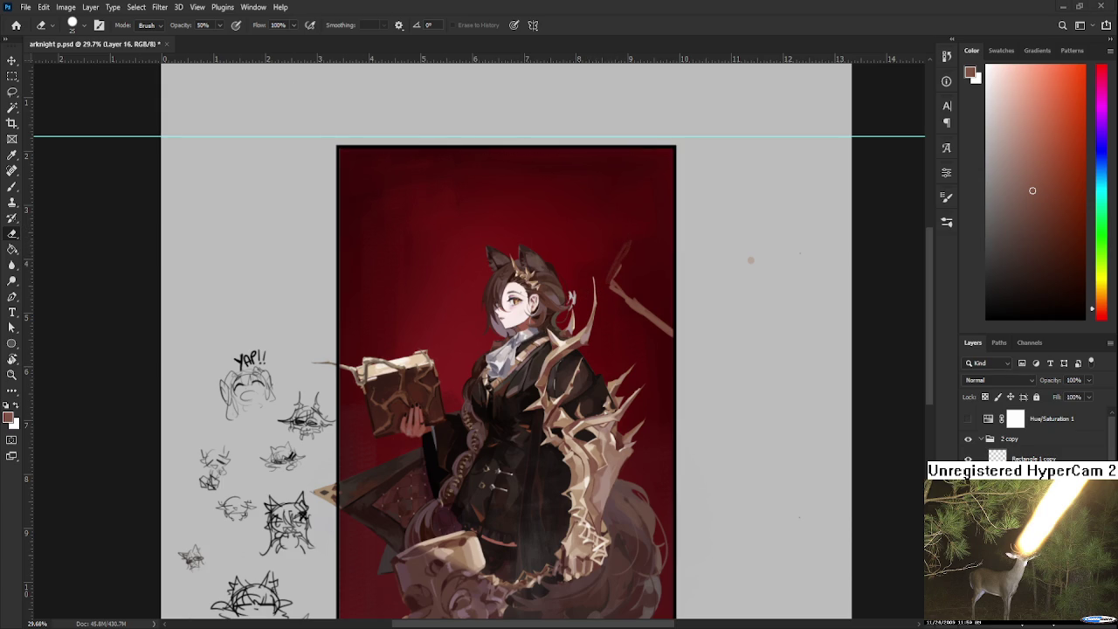
{"action": "key", "text": "ctrl+z"}
{"action": "left_click_drag", "start_coordinate": [222, 26], "coordinate": [275, 54]}
{"action": "left_click", "coordinate": [998, 456], "text": "ctrl"}
{"action": "left_click_drag", "start_coordinate": [613, 278], "coordinate": [625, 245]}
{"action": "mouse_move", "coordinate": [627, 304]}
{"action": "left_mouse_down"}
{"action": "mouse_move", "coordinate": [670, 350]}
{"action": "mouse_move", "coordinate": [650, 308]}
{"action": "mouse_move", "coordinate": [639, 308]}
{"action": "mouse_move", "coordinate": [657, 322]}
{"action": "mouse_move", "coordinate": [611, 306]}
{"action": "mouse_move", "coordinate": [641, 264]}
{"action": "mouse_move", "coordinate": [615, 233]}
{"action": "left_mouse_up"}
Step: Extend the thorn, then erase parts to thin the brown zigzag branch
{"action": "key", "text": "b"}
{"action": "key", "text": "e"}
{"action": "key", "text": "b"}
{"action": "key", "text": "e"}
{"action": "key", "text": "b"}
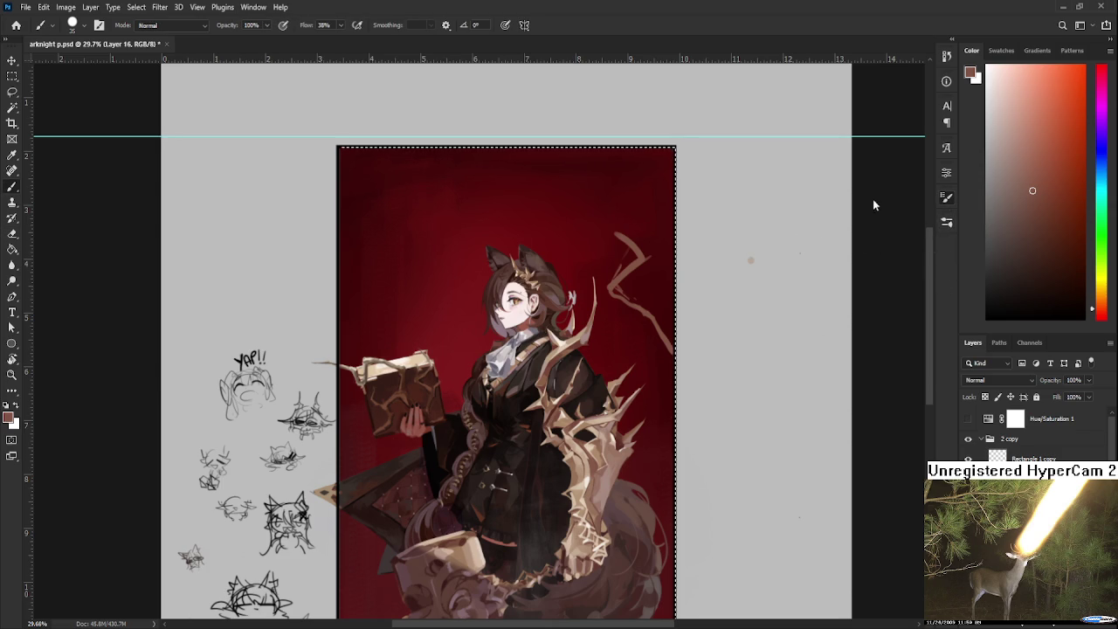
{"action": "key", "text": "e"}
{"action": "key", "text": "e"}
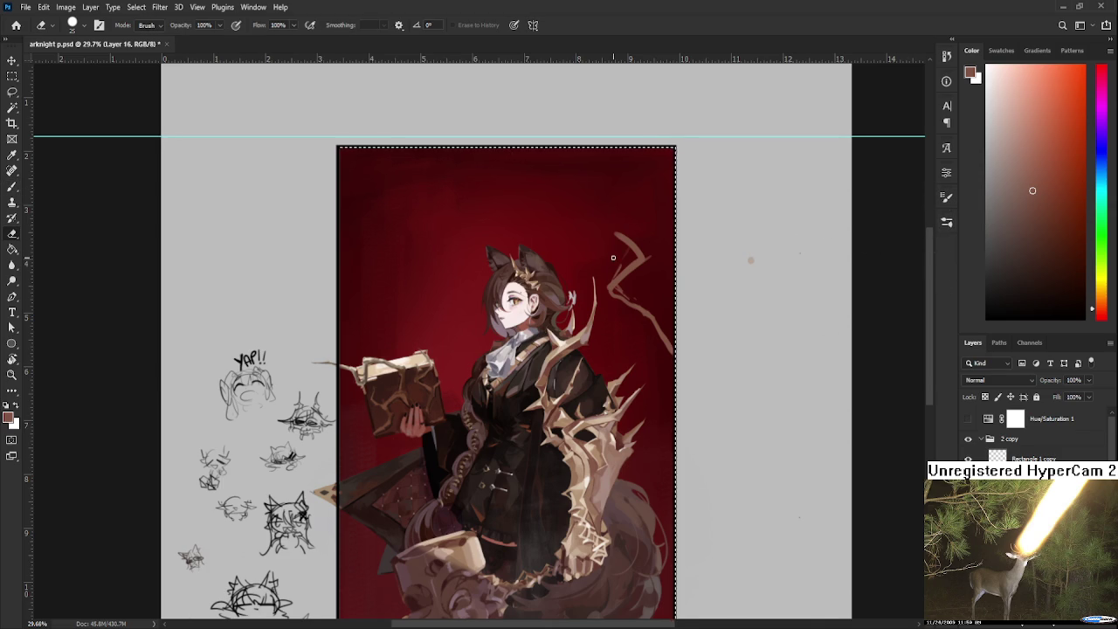
{"action": "scroll", "coordinate": [615, 251], "scroll_direction": "down", "scroll_amount": 2}
{"action": "mouse_move", "coordinate": [625, 245]}
{"action": "left_mouse_down"}
{"action": "mouse_move", "coordinate": [624, 288]}
{"action": "mouse_move", "coordinate": [620, 278]}
{"action": "mouse_move", "coordinate": [650, 293]}
{"action": "mouse_move", "coordinate": [629, 299]}
{"action": "mouse_move", "coordinate": [634, 284]}
{"action": "mouse_move", "coordinate": [651, 301]}
{"action": "mouse_move", "coordinate": [601, 304]}
{"action": "mouse_move", "coordinate": [618, 296]}
{"action": "left_mouse_up"}
{"action": "key", "text": "b"}
{"action": "key", "text": "e"}
{"action": "mouse_move", "coordinate": [629, 258]}
{"action": "left_mouse_down"}
{"action": "mouse_move", "coordinate": [612, 280]}
{"action": "mouse_move", "coordinate": [654, 300]}
{"action": "mouse_move", "coordinate": [646, 326]}
{"action": "mouse_move", "coordinate": [658, 348]}
{"action": "mouse_move", "coordinate": [673, 306]}
{"action": "mouse_move", "coordinate": [657, 312]}
{"action": "mouse_move", "coordinate": [606, 284]}
{"action": "mouse_move", "coordinate": [505, 281]}
{"action": "left_mouse_up"}
Step: Sweep brown strokes above the head into a halo ring, erasing stray strokes
{"action": "key", "text": "b"}
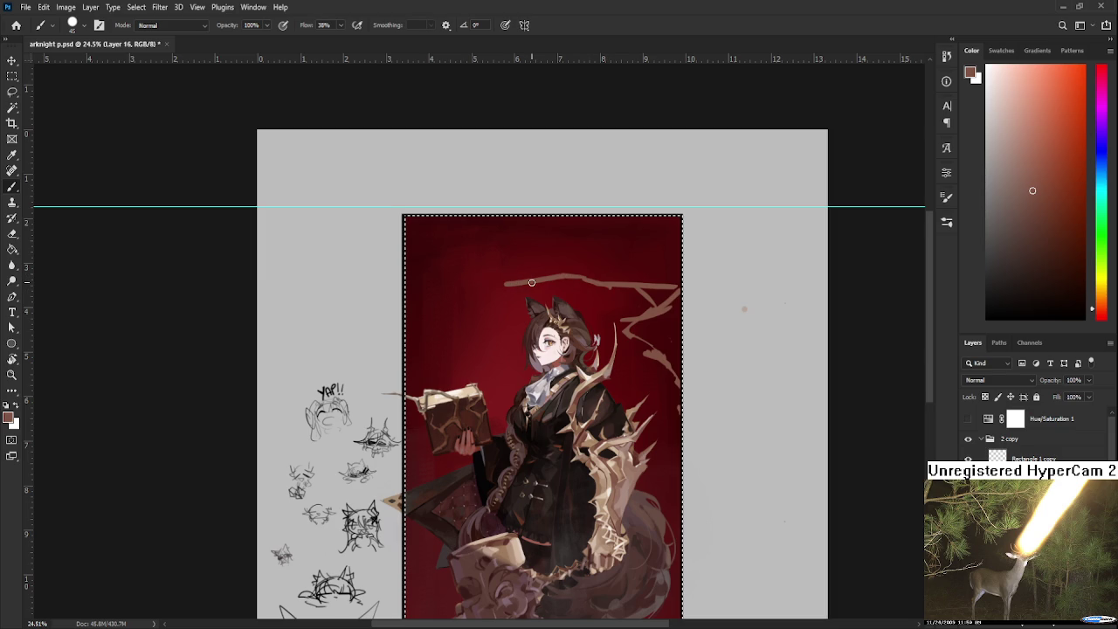
{"action": "left_click_drag", "start_coordinate": [585, 282], "coordinate": [476, 292]}
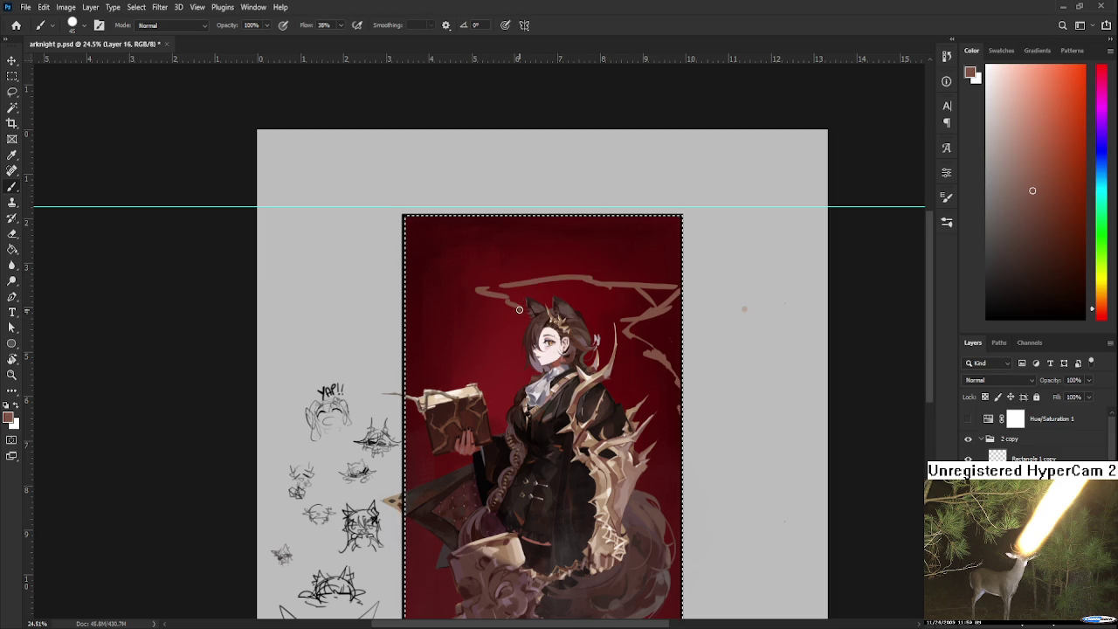
{"action": "mouse_move", "coordinate": [573, 275]}
{"action": "left_mouse_down"}
{"action": "mouse_move", "coordinate": [512, 307]}
{"action": "mouse_move", "coordinate": [541, 304]}
{"action": "left_mouse_up"}
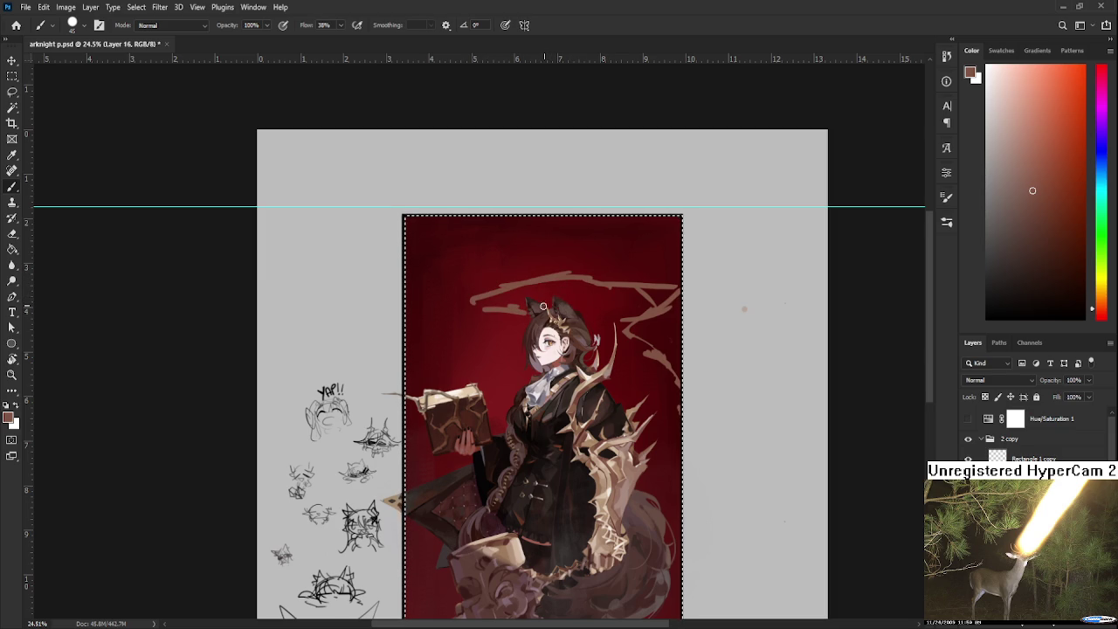
{"action": "key", "text": "e"}
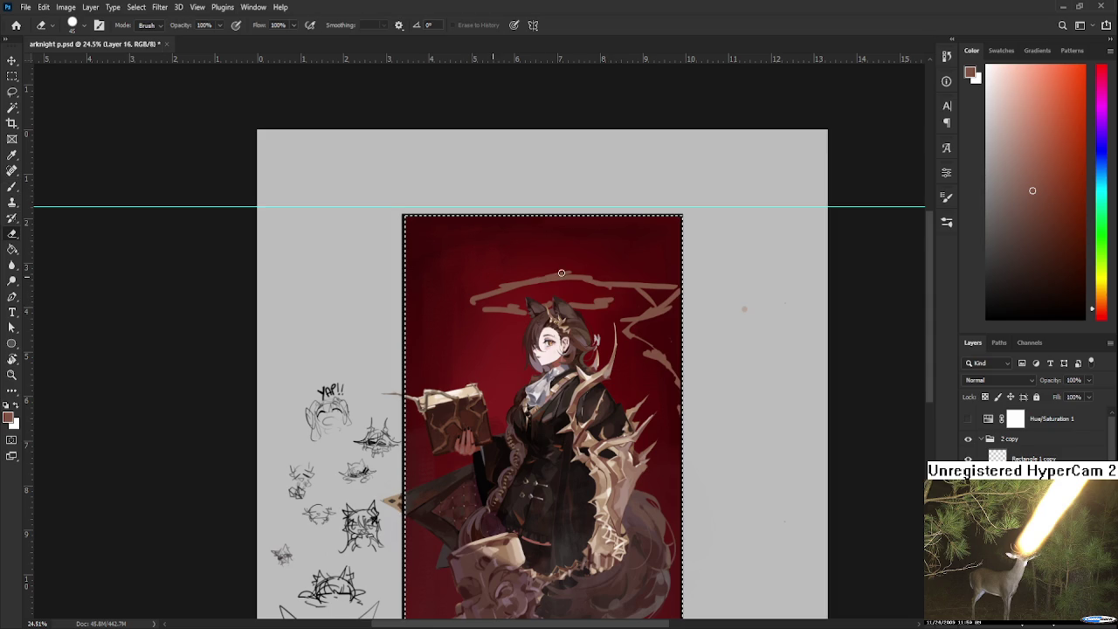
{"action": "key", "text": "b"}
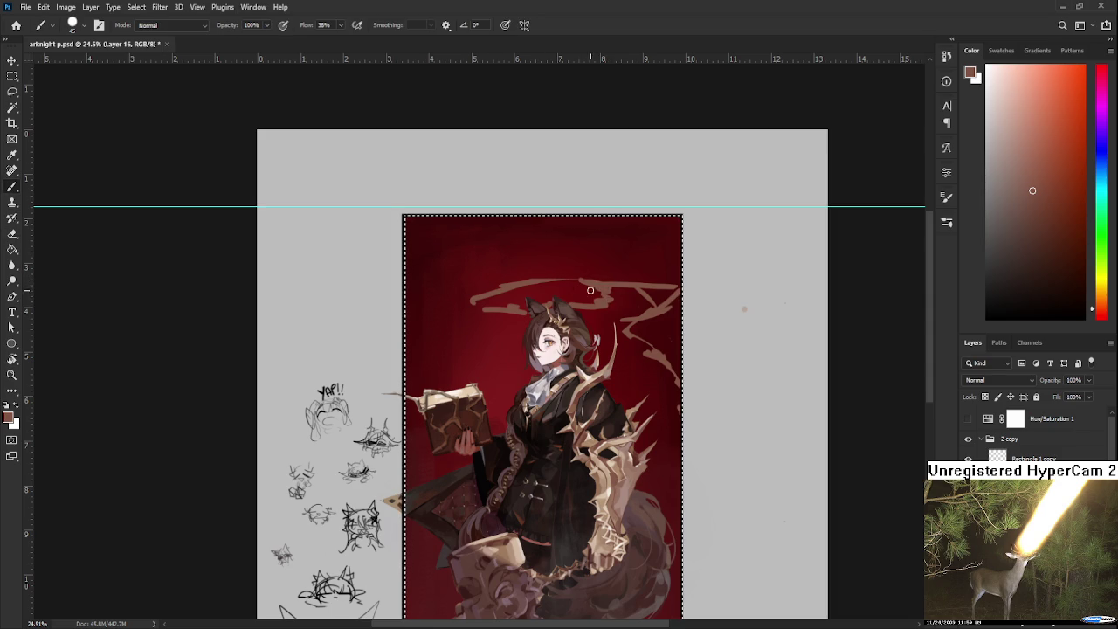
{"action": "key", "text": "e"}
{"action": "key", "text": "b"}
{"action": "left_click_drag", "start_coordinate": [516, 283], "coordinate": [493, 306]}
{"action": "key", "text": "e"}
{"action": "mouse_move", "coordinate": [629, 275]}
{"action": "left_mouse_down"}
{"action": "mouse_move", "coordinate": [657, 292]}
{"action": "mouse_move", "coordinate": [629, 336]}
{"action": "mouse_move", "coordinate": [640, 345]}
{"action": "mouse_move", "coordinate": [670, 289]}
{"action": "left_mouse_up"}
Step: Layer light strokes along the halo's right part and extend its left end
{"action": "key", "text": "b"}
{"action": "left_click_drag", "start_coordinate": [547, 281], "coordinate": [611, 295]}
{"action": "mouse_move", "coordinate": [522, 284]}
{"action": "left_mouse_down"}
{"action": "mouse_move", "coordinate": [626, 292]}
{"action": "mouse_move", "coordinate": [529, 277]}
{"action": "mouse_move", "coordinate": [585, 278]}
{"action": "mouse_move", "coordinate": [636, 299]}
{"action": "left_mouse_up"}
{"action": "key", "text": "e"}
{"action": "key", "text": "b"}
{"action": "key", "text": "e"}
{"action": "key", "text": "b"}
{"action": "left_click_drag", "start_coordinate": [498, 281], "coordinate": [458, 299]}
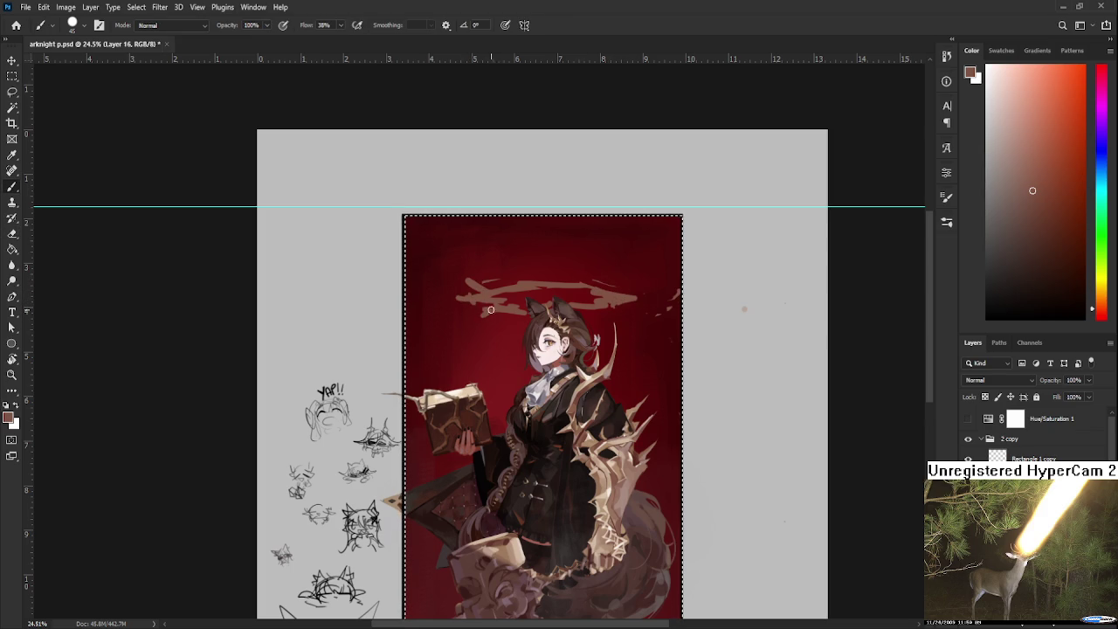
{"action": "key", "text": "e"}
{"action": "key", "text": "b"}
{"action": "scroll", "coordinate": [370, 436], "scroll_direction": "down", "scroll_amount": 2}
{"action": "scroll", "coordinate": [370, 436], "scroll_direction": "up", "scroll_amount": 1}
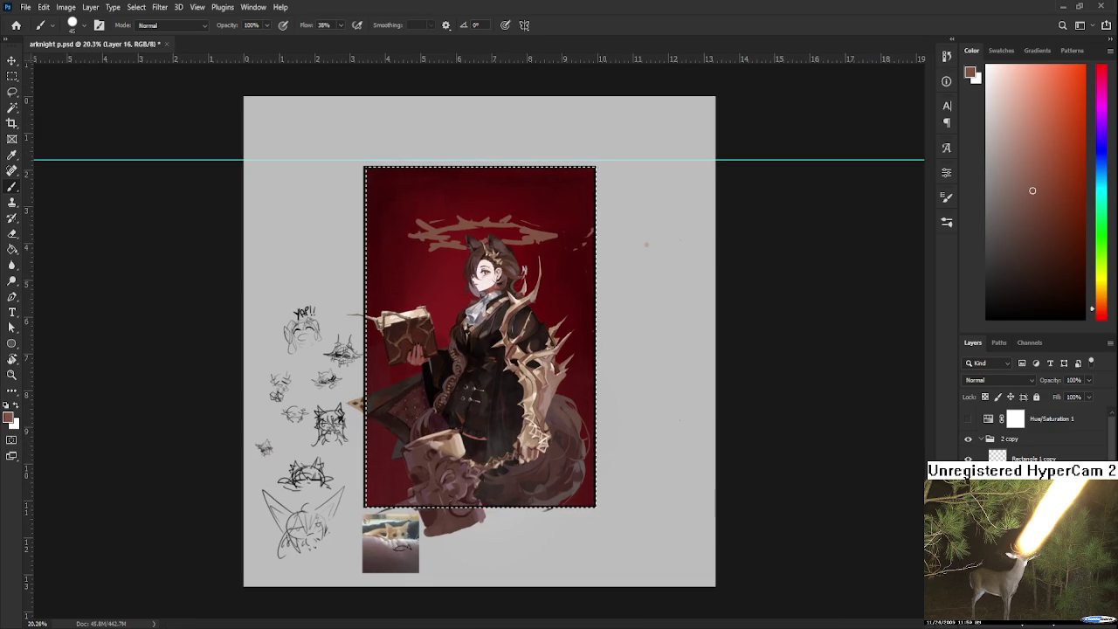
Step: Drop the artwork selection with Ctrl+D to view the brown halo unobstructed
{"action": "key", "text": "ctrl+d"}
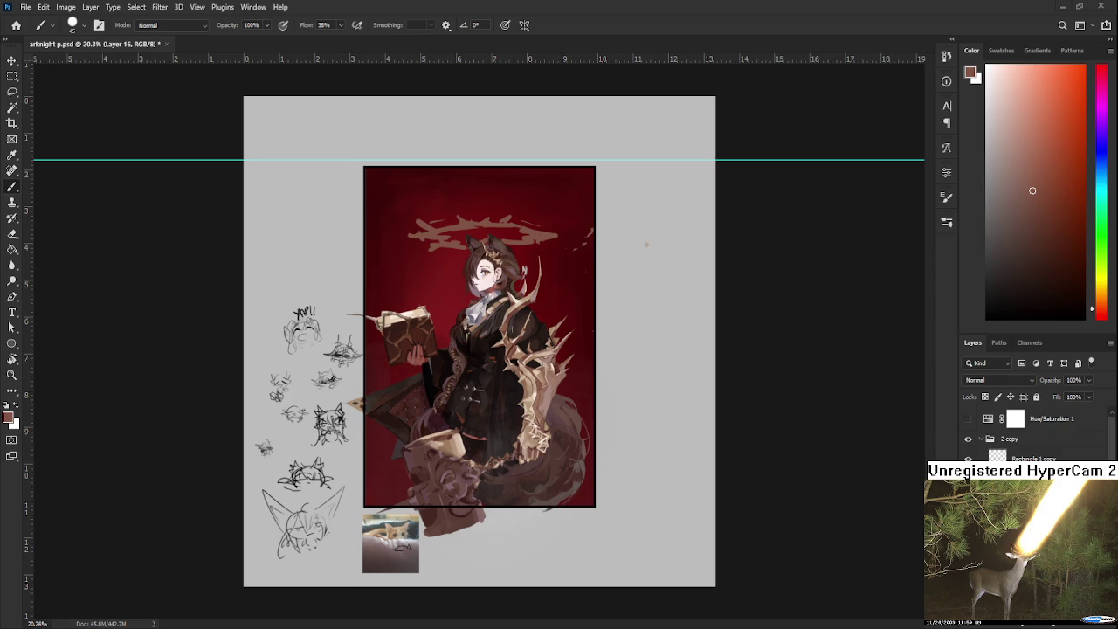
Step: Restore the illustration selection and add beige strokes at the halo's left end
{"action": "key", "text": "ctrl+shift+d"}
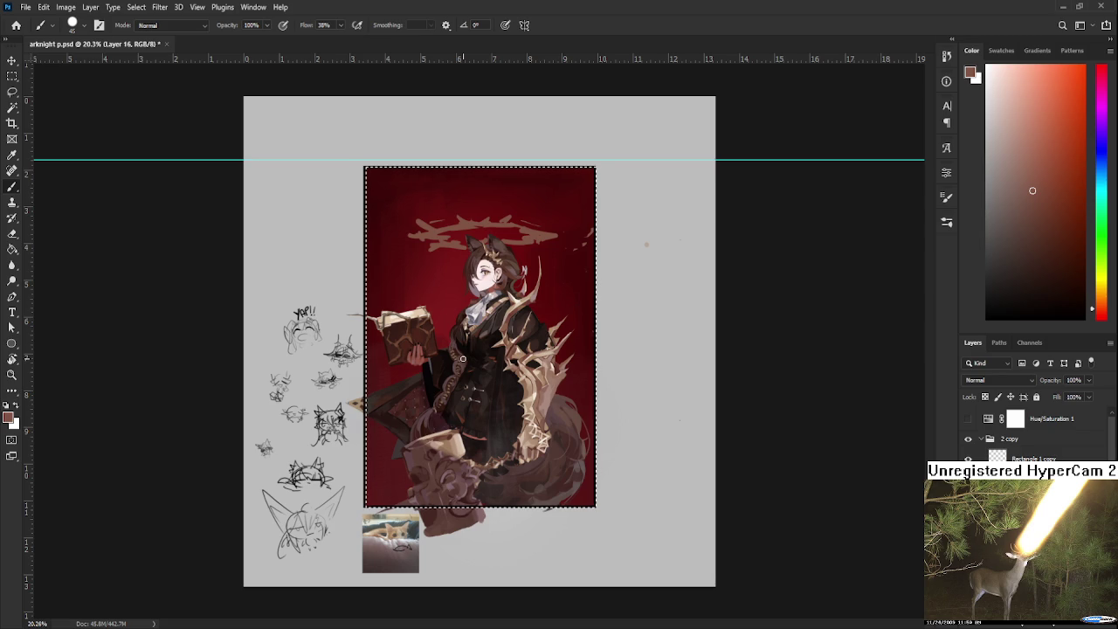
{"action": "scroll", "coordinate": [493, 300], "scroll_direction": "up", "scroll_amount": 1}
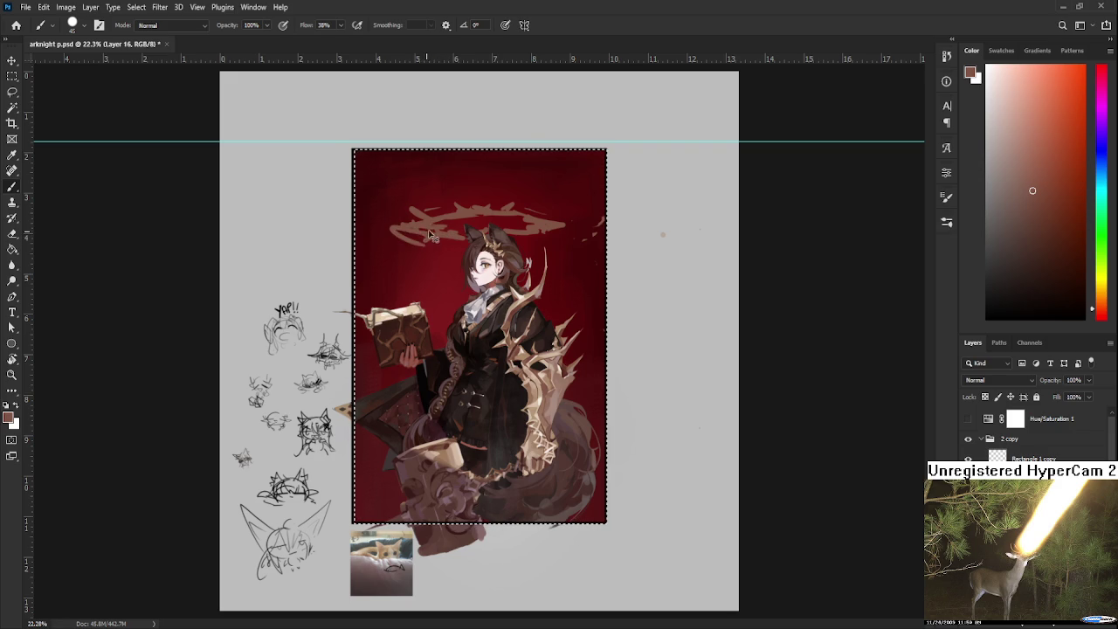
{"action": "mouse_move", "coordinate": [412, 232]}
{"action": "left_mouse_down"}
{"action": "mouse_move", "coordinate": [385, 239]}
{"action": "mouse_move", "coordinate": [419, 235]}
{"action": "left_mouse_up"}
{"action": "key", "text": "e"}
{"action": "key", "text": "b"}
{"action": "key", "text": "e"}
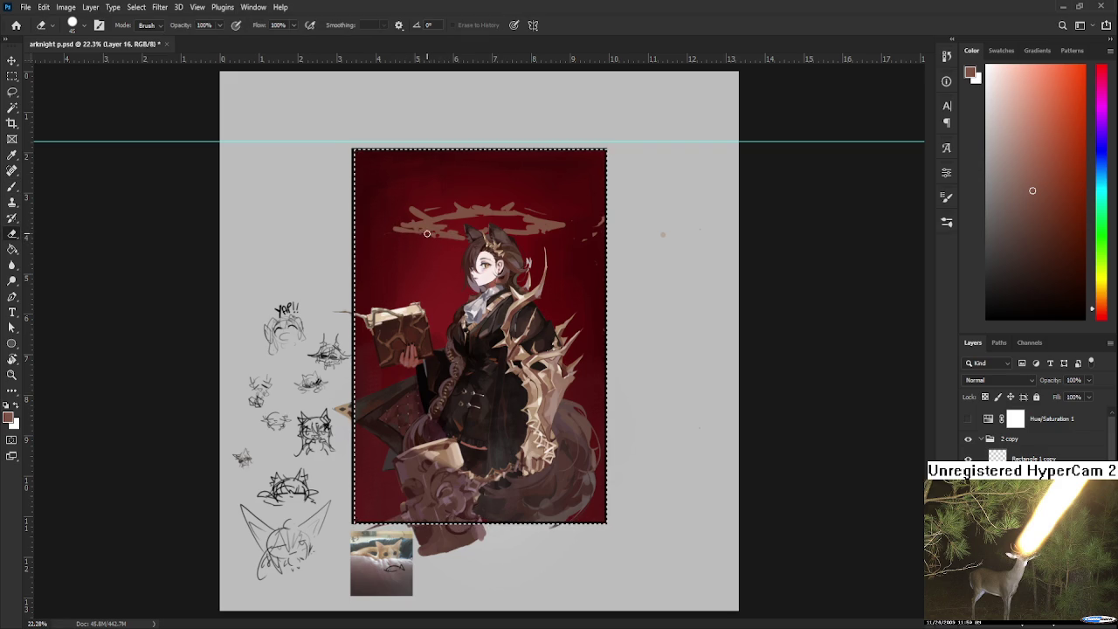
{"action": "key", "text": "b"}
Step: Trim the halo's left end and paint a curved brown stroke trailing down-left
{"action": "key", "text": "e"}
{"action": "key", "text": "b"}
{"action": "key", "text": "e"}
{"action": "key", "text": "b"}
{"action": "key", "text": "e"}
{"action": "key", "text": "b"}
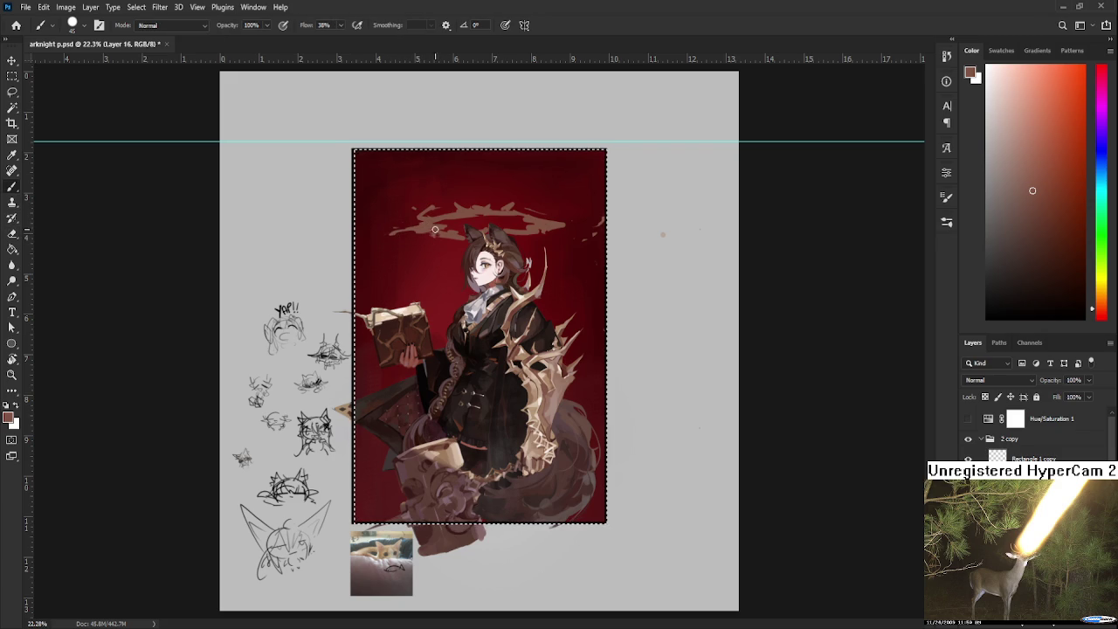
{"action": "key", "text": "e"}
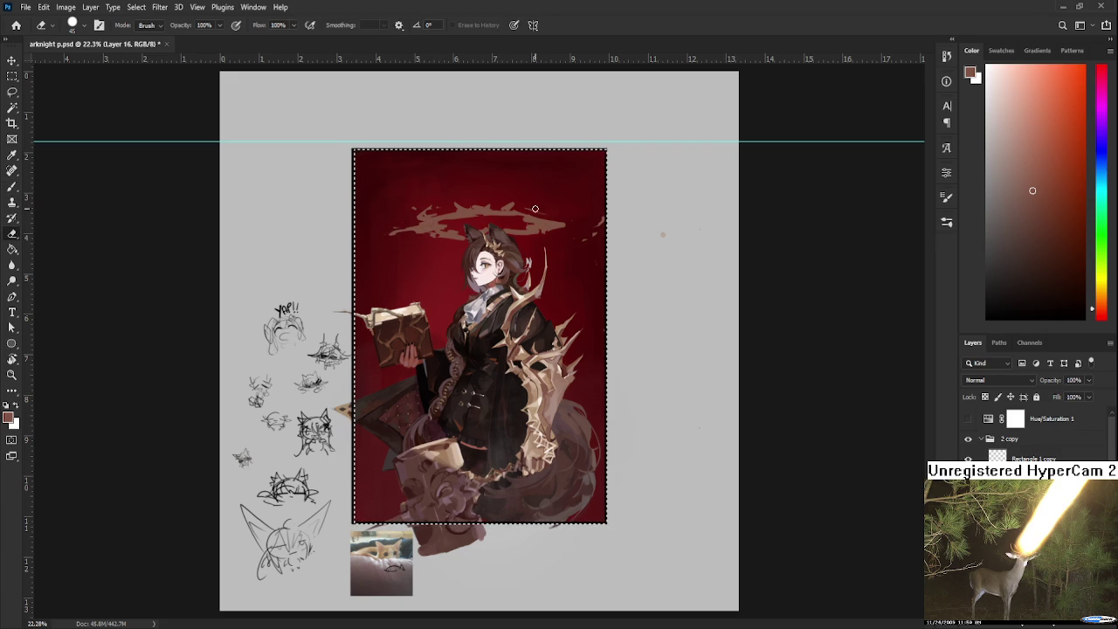
{"action": "key", "text": "b"}
{"action": "key", "text": "e"}
{"action": "key", "text": "b"}
{"action": "key", "text": "e"}
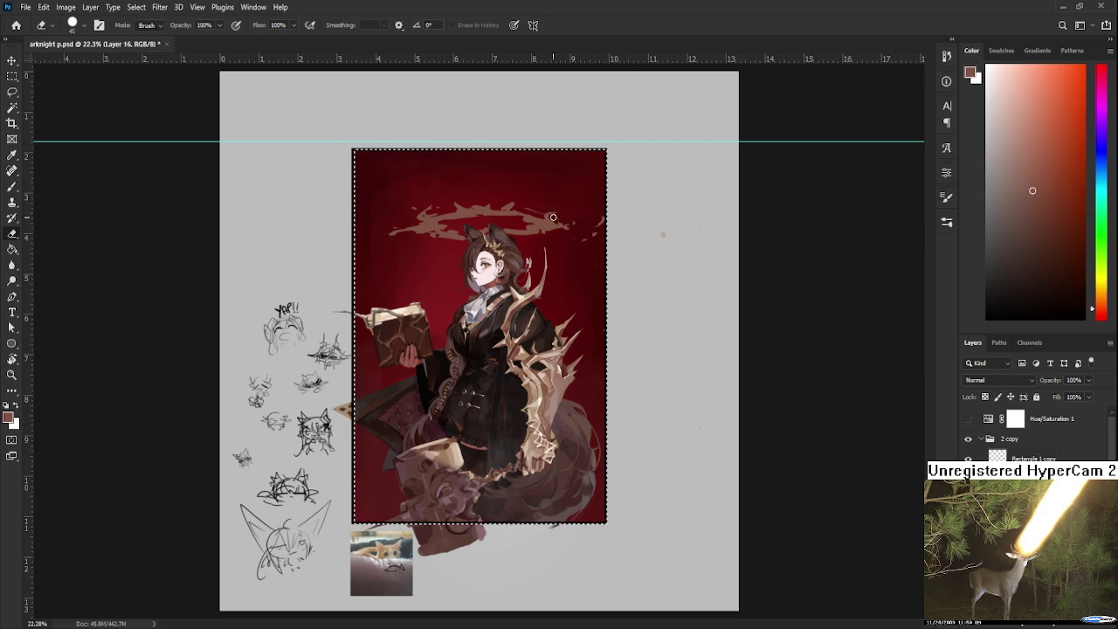
{"action": "key", "text": "b"}
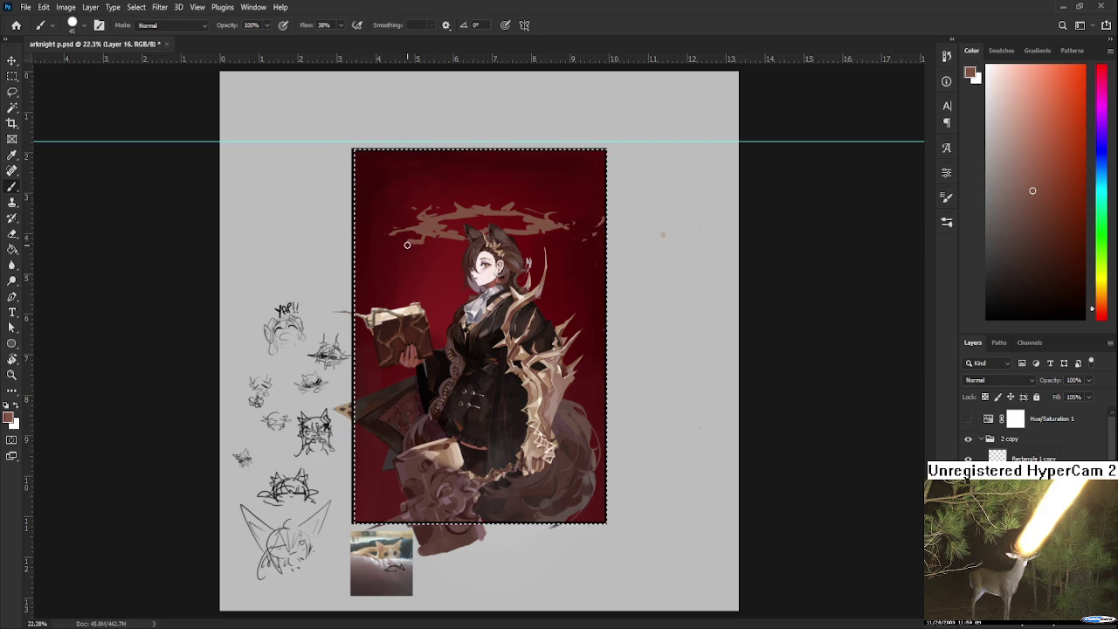
{"action": "left_click_drag", "start_coordinate": [422, 241], "coordinate": [360, 292]}
Step: Erase the curved brown stroke, paint a new brown stroke down-left from the halo, and thin the branch strokes
{"action": "key", "text": "e"}
{"action": "left_click_drag", "start_coordinate": [361, 298], "coordinate": [369, 277]}
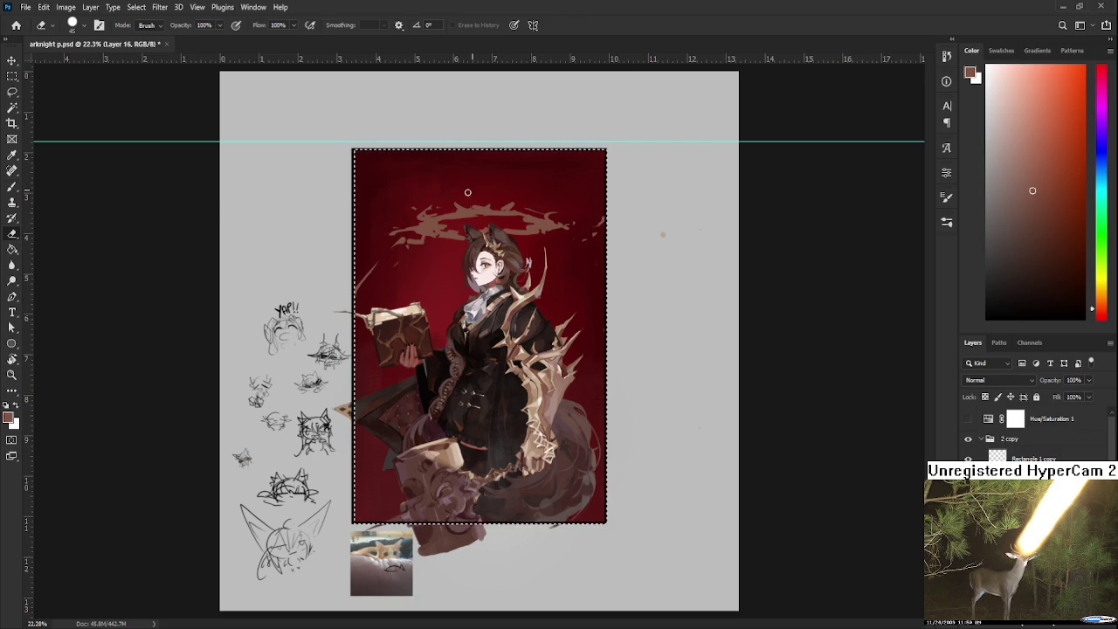
{"action": "key", "text": "b"}
{"action": "left_click_drag", "start_coordinate": [408, 240], "coordinate": [377, 306]}
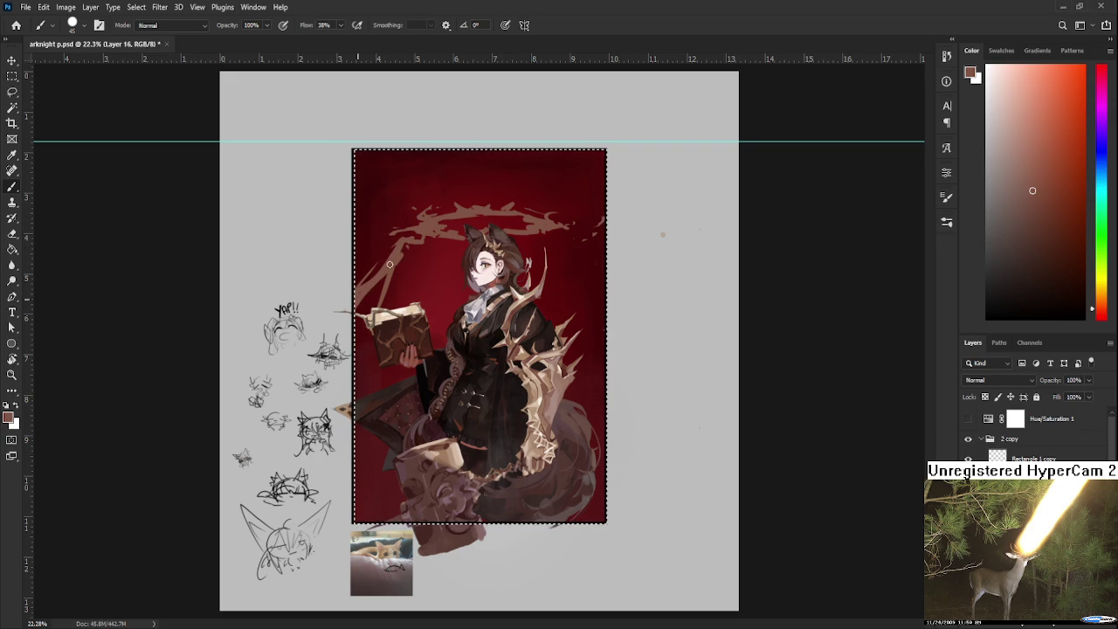
{"action": "key", "text": "e"}
{"action": "left_click_drag", "start_coordinate": [415, 250], "coordinate": [377, 268]}
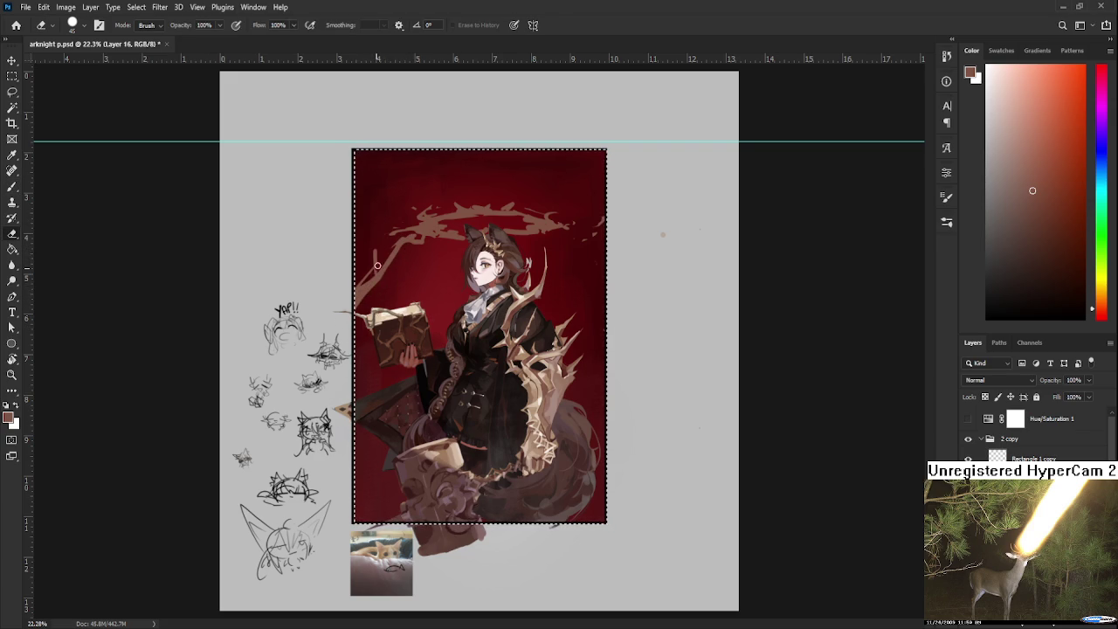
{"action": "left_click_drag", "start_coordinate": [382, 278], "coordinate": [401, 262]}
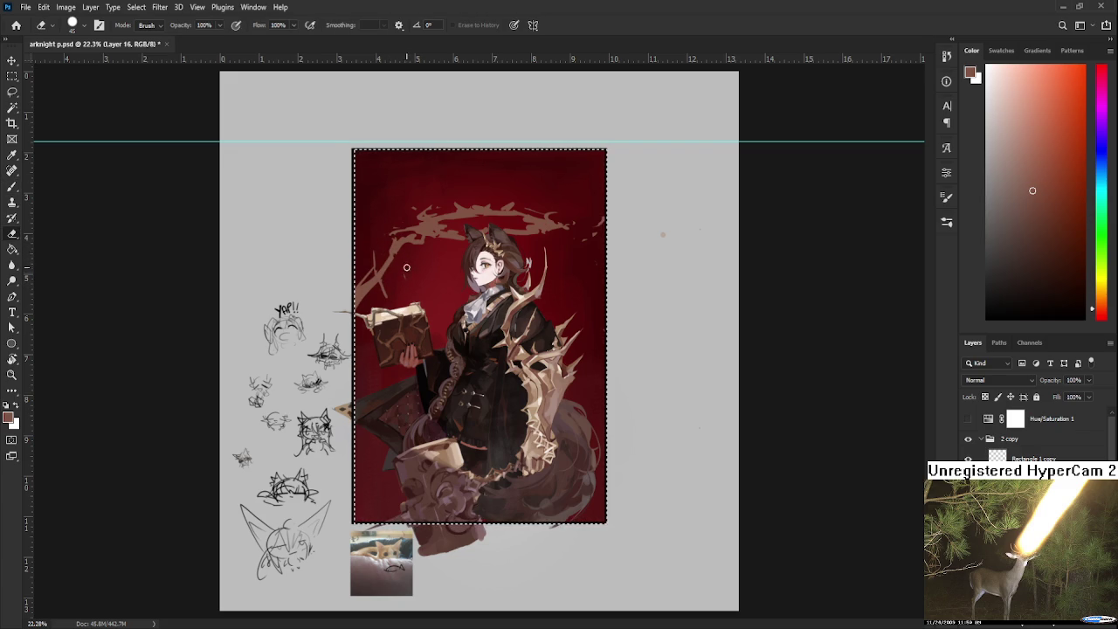
{"action": "left_click_drag", "start_coordinate": [402, 266], "coordinate": [401, 255]}
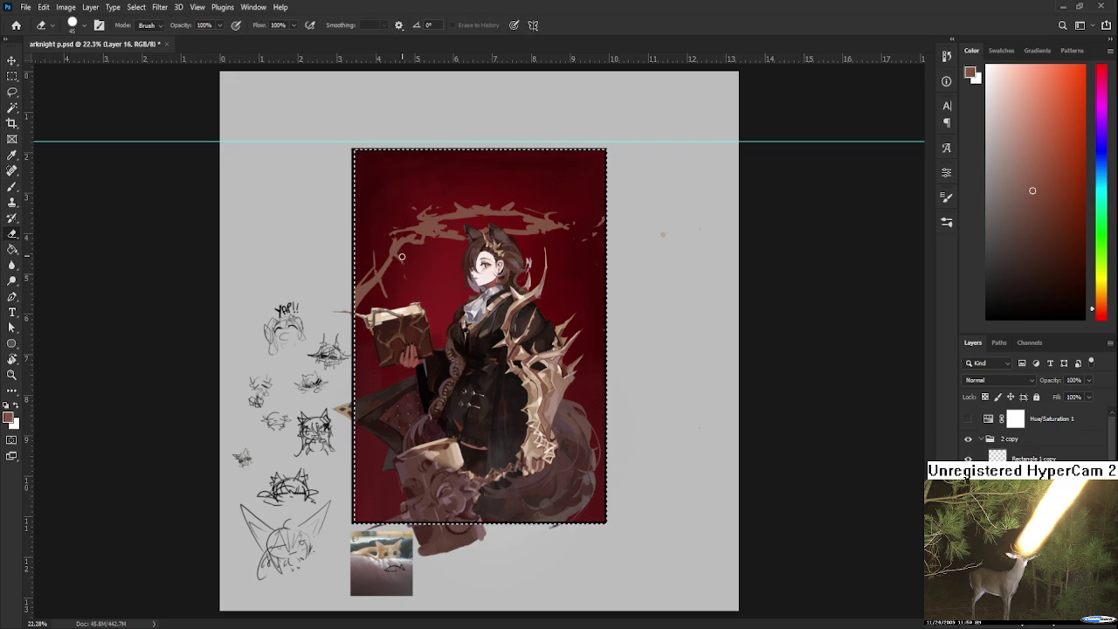
{"action": "mouse_move", "coordinate": [540, 232]}
{"action": "left_mouse_down"}
{"action": "mouse_move", "coordinate": [580, 262]}
{"action": "mouse_move", "coordinate": [578, 246]}
{"action": "left_mouse_up"}
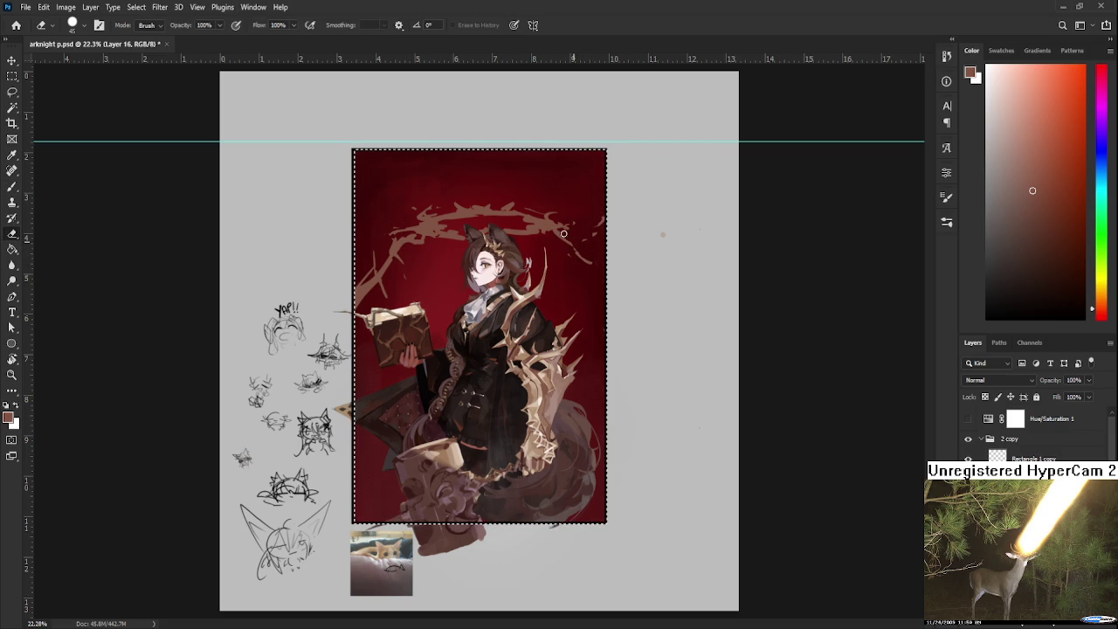
Step: Paint a long slanted light-brown stroke from the top down to the lower left, redoing earlier attempts
{"action": "key", "text": "b"}
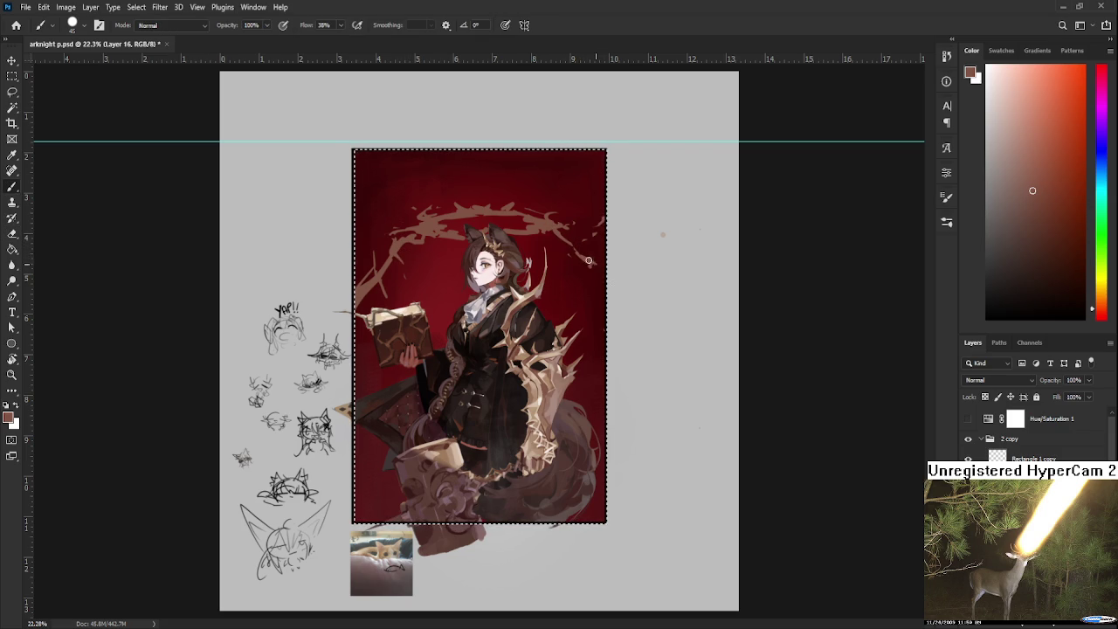
{"action": "key", "text": "e"}
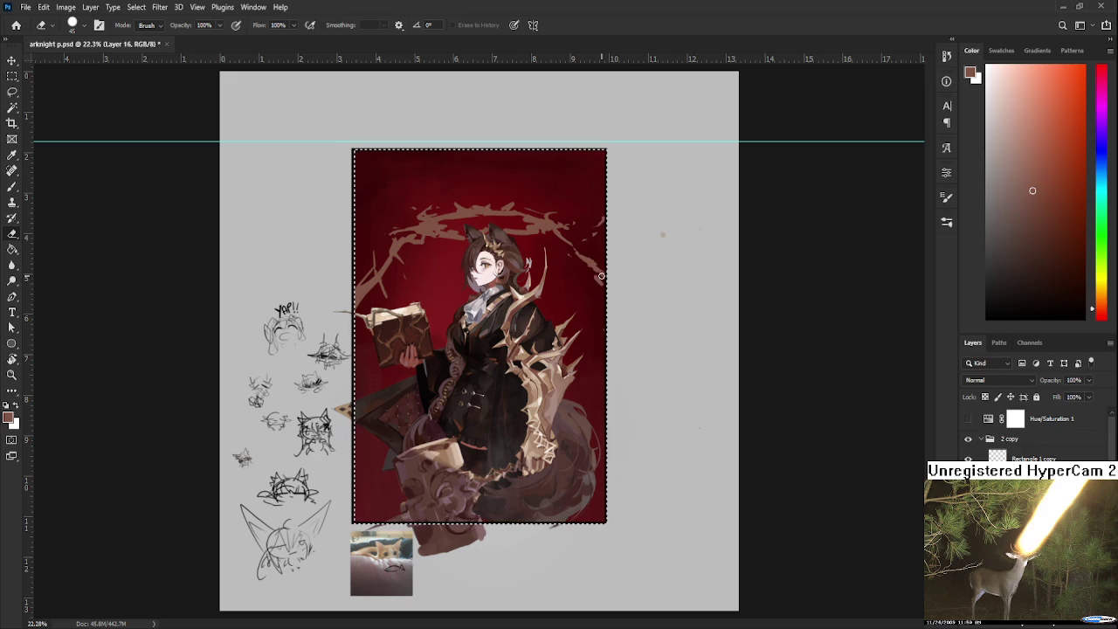
{"action": "key", "text": "b"}
{"action": "left_click_drag", "start_coordinate": [411, 154], "coordinate": [398, 305]}
{"action": "key", "text": "ctrl+z"}
{"action": "left_click_drag", "start_coordinate": [432, 167], "coordinate": [407, 308]}
{"action": "key", "text": "ctrl+z"}
{"action": "left_click_drag", "start_coordinate": [438, 159], "coordinate": [373, 422]}
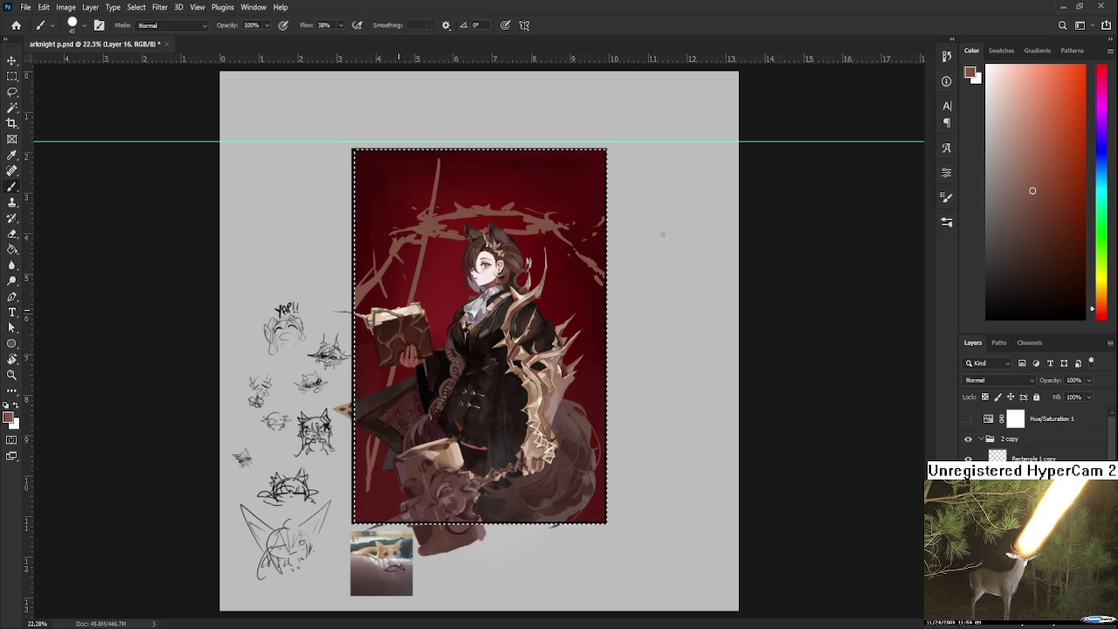
Step: Erase the stroke's lower-left end, add small strokes there, and deselect
{"action": "key", "text": "e"}
{"action": "left_click_drag", "start_coordinate": [376, 411], "coordinate": [368, 529]}
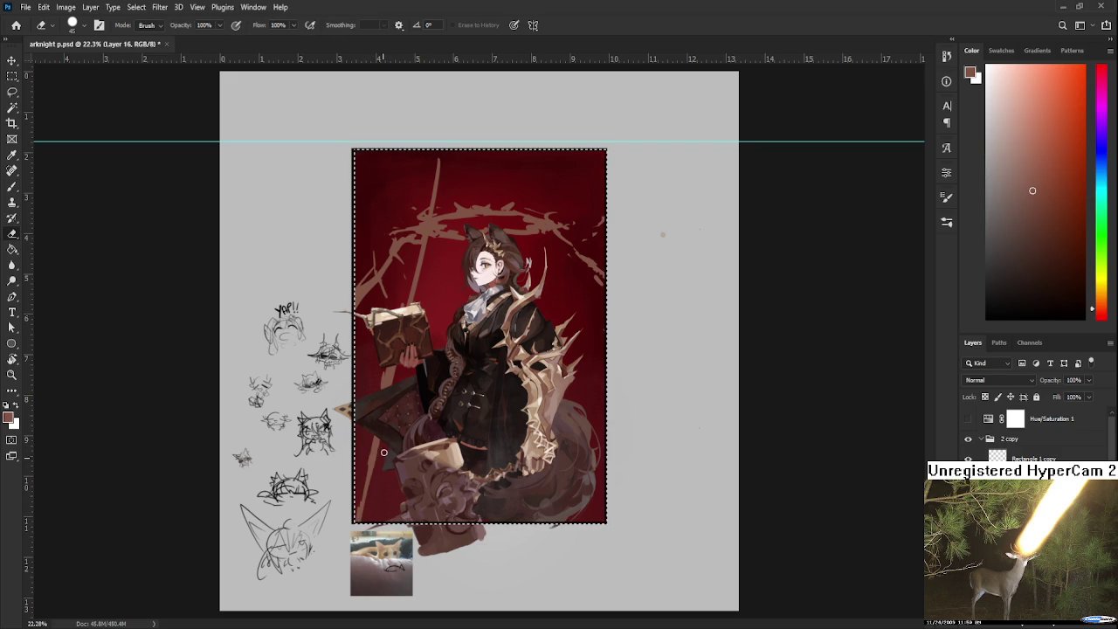
{"action": "left_click_drag", "start_coordinate": [380, 467], "coordinate": [379, 477]}
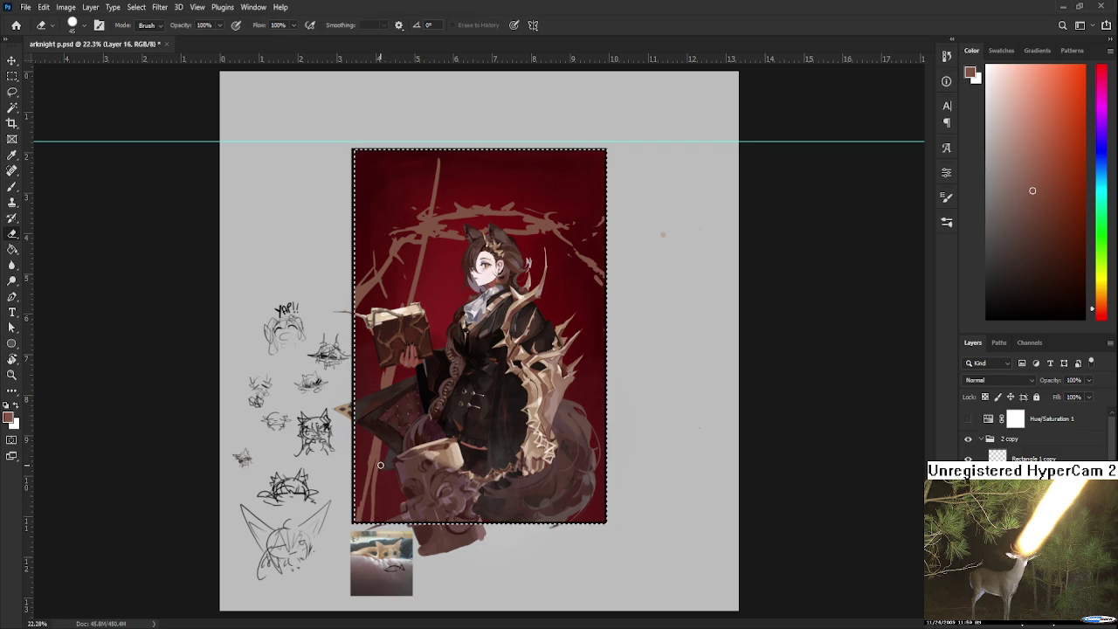
{"action": "key", "text": "b"}
{"action": "mouse_move", "coordinate": [367, 462]}
{"action": "left_mouse_down"}
{"action": "mouse_move", "coordinate": [389, 454]}
{"action": "mouse_move", "coordinate": [364, 430]}
{"action": "left_mouse_up"}
{"action": "key", "text": "e"}
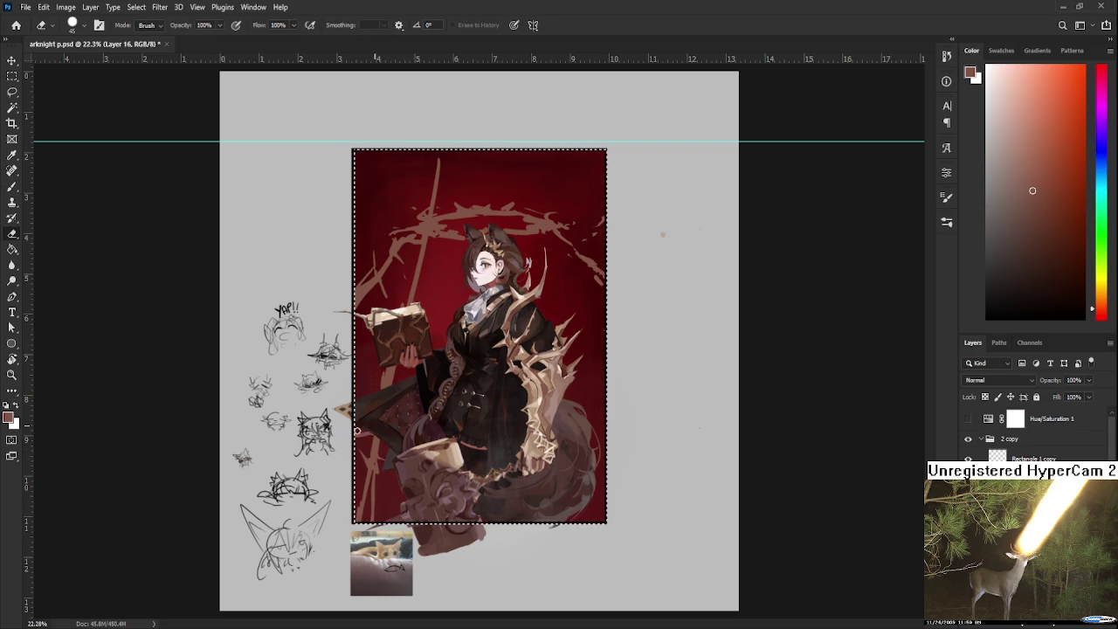
{"action": "key", "text": "b"}
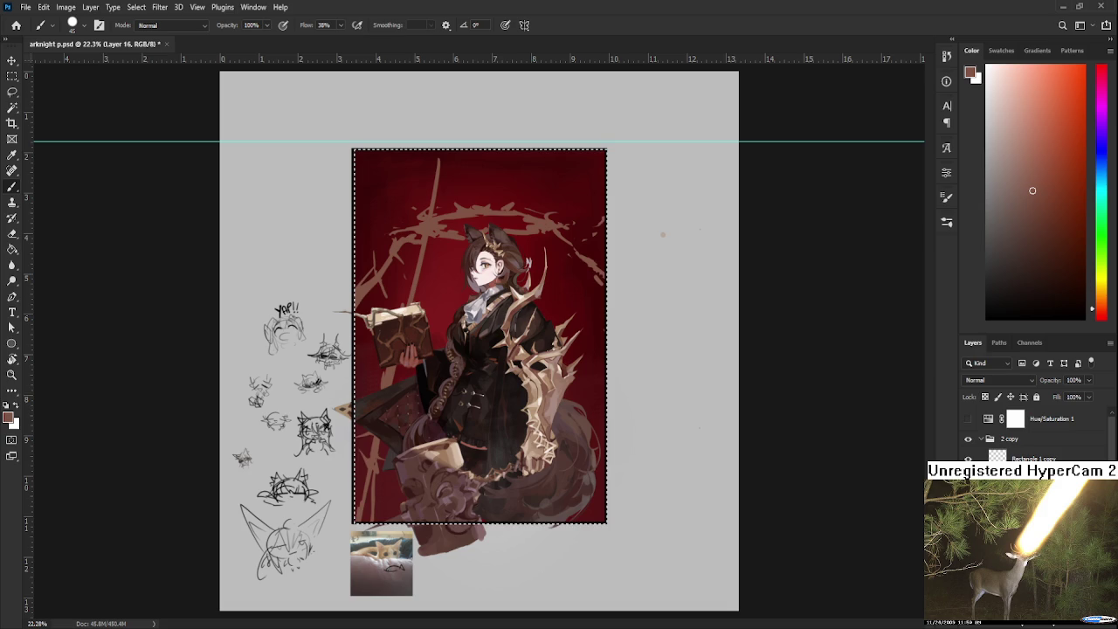
{"action": "key", "text": "ctrl+d"}
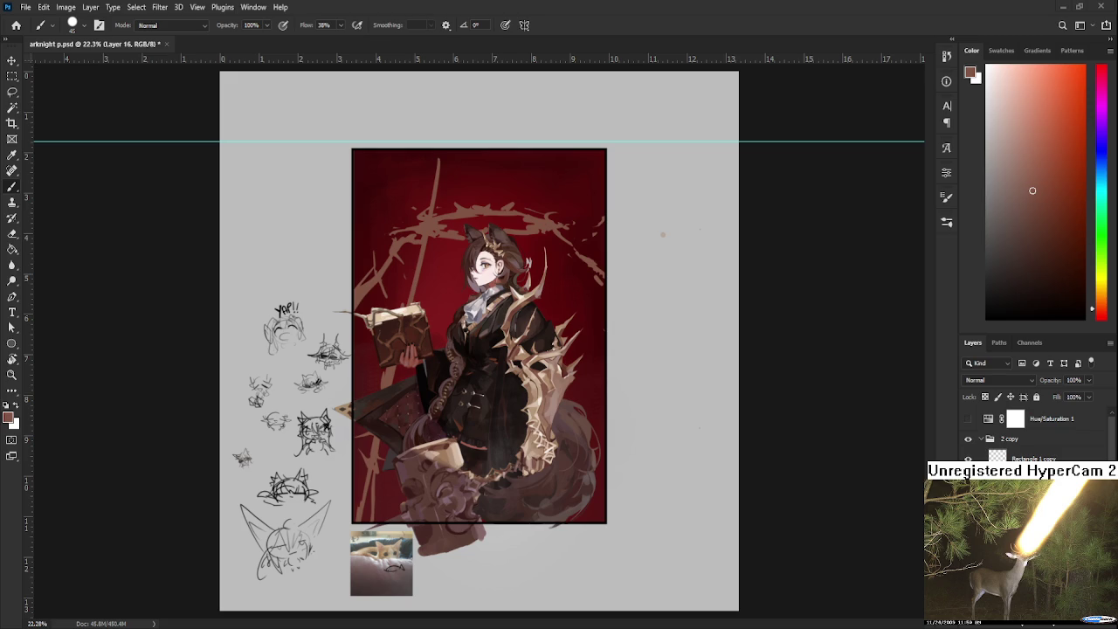
{"action": "left_click", "coordinate": [997, 456], "text": "ctrl"}
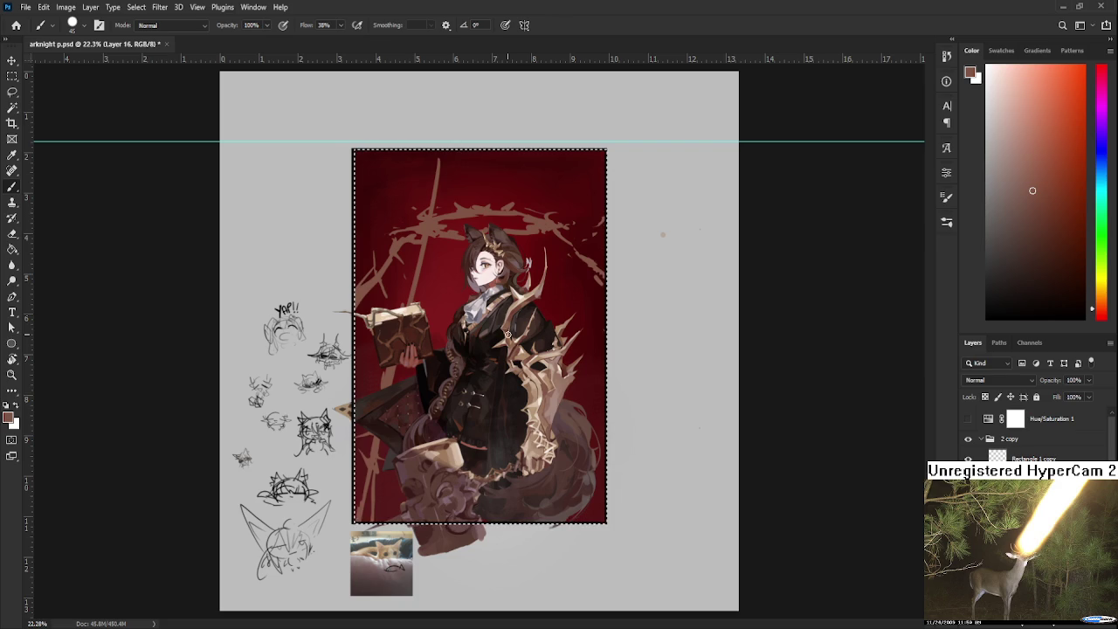
Step: Touch up the brown branch strokes by alternating Brush and Eraser
{"action": "key", "text": "e"}
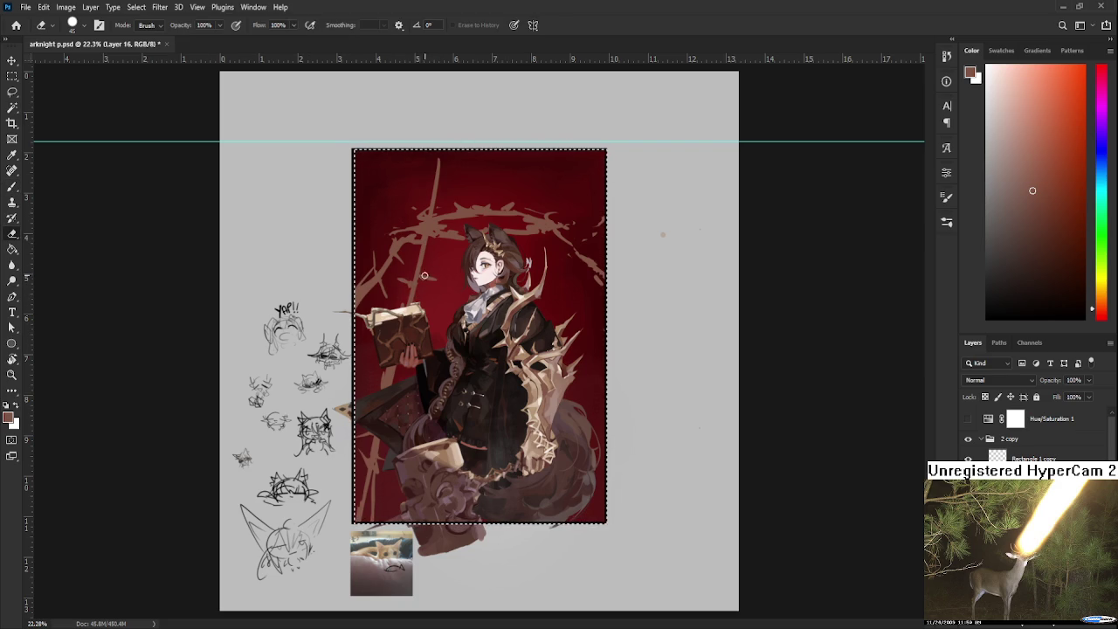
{"action": "key", "text": "b"}
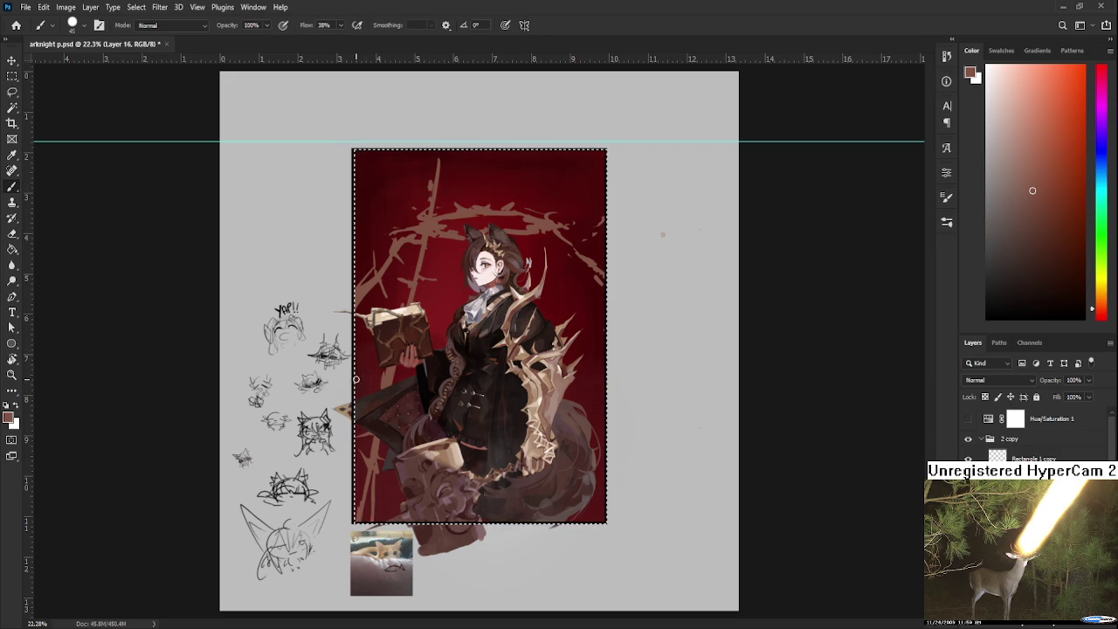
{"action": "key", "text": "e"}
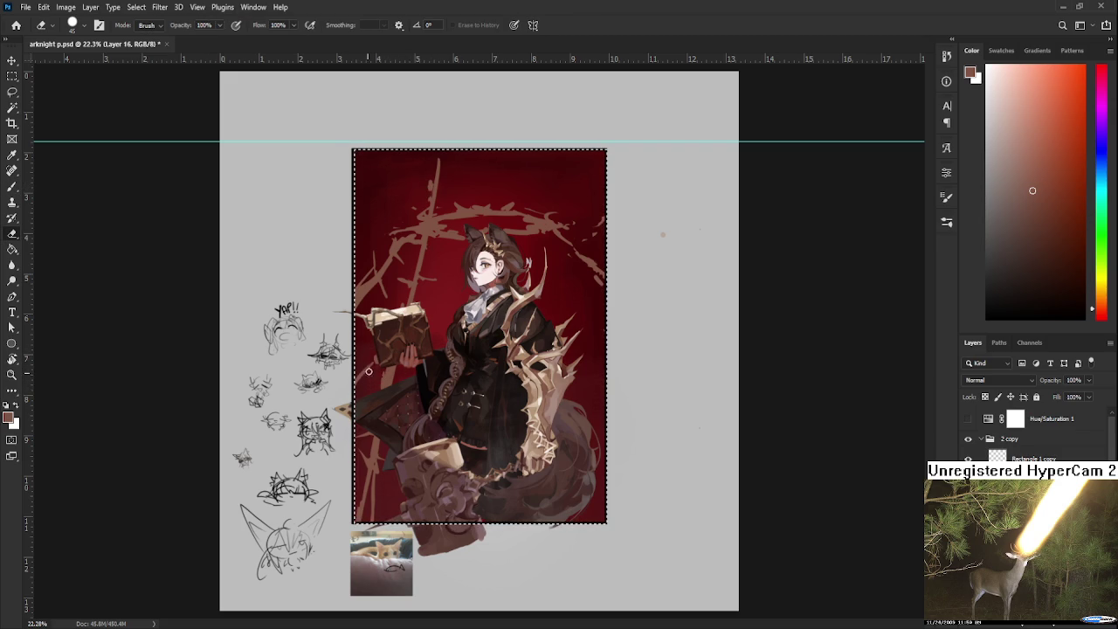
{"action": "key", "text": "b"}
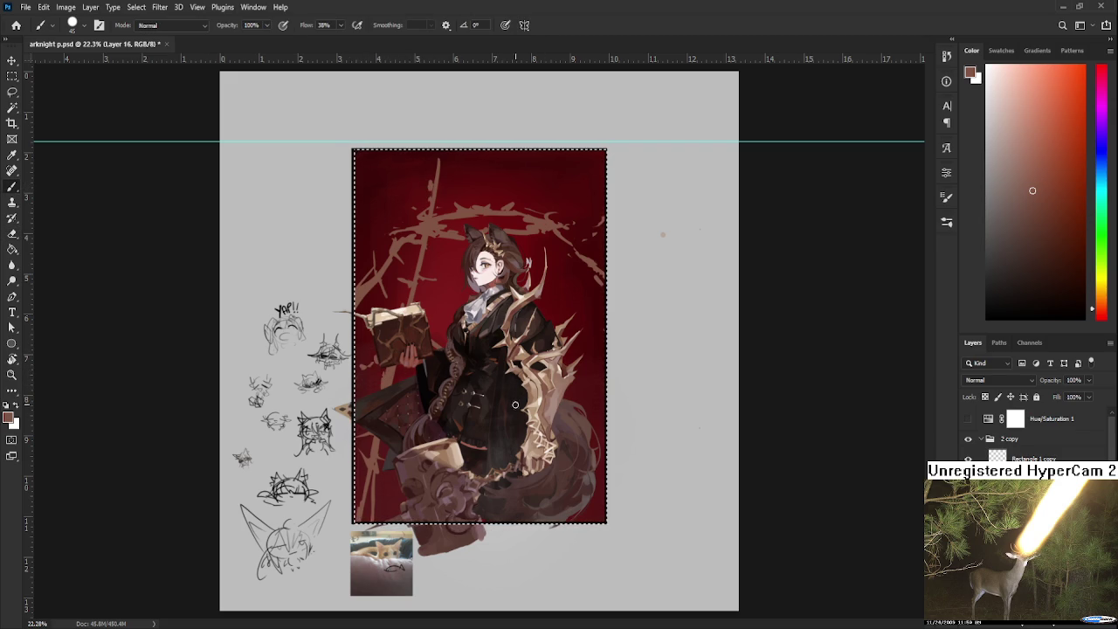
{"action": "key", "text": "e"}
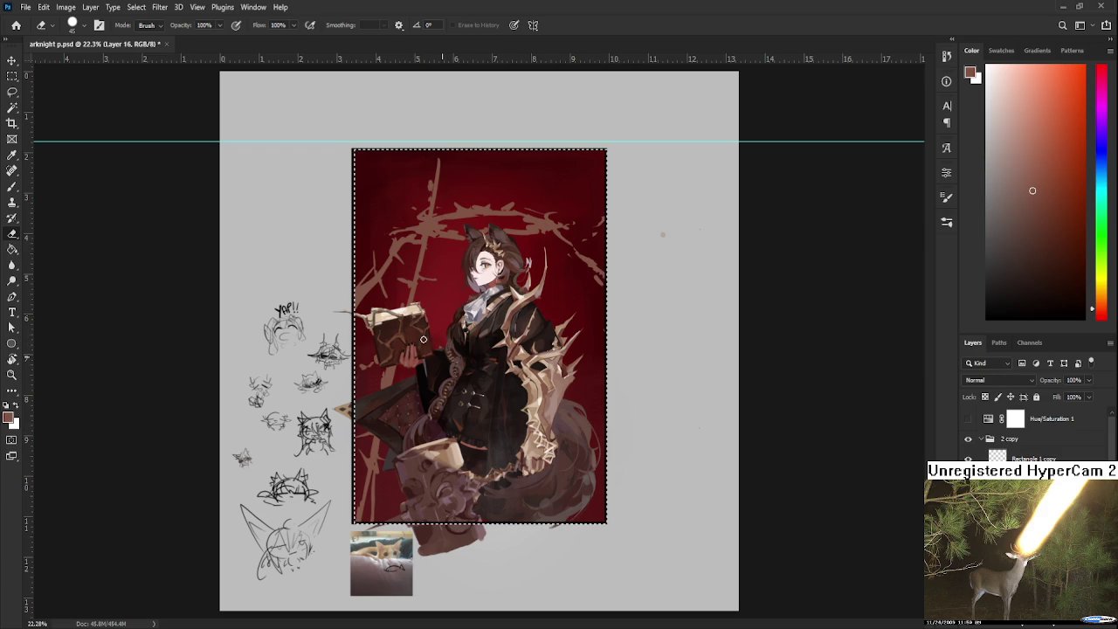
Step: Zoom out to see the whole canvas and begin a Lasso selection on the painting
{"action": "key", "text": "ctrl+minus"}
{"action": "scroll", "coordinate": [491, 339], "scroll_direction": "down", "scroll_amount": 1}
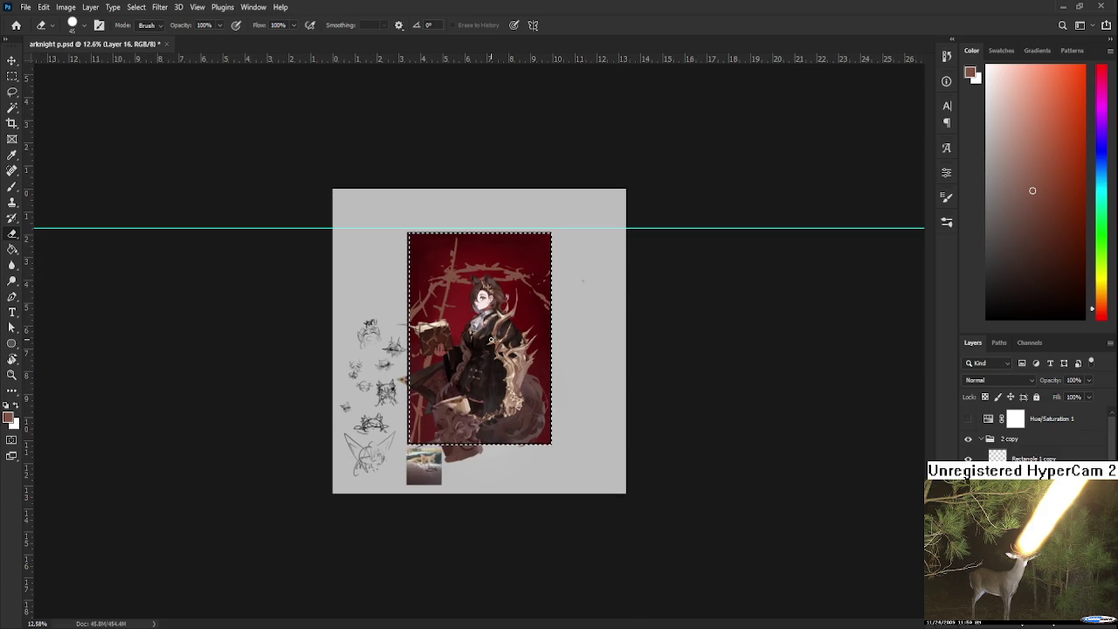
{"action": "scroll", "coordinate": [434, 278], "scroll_direction": "up", "scroll_amount": 2}
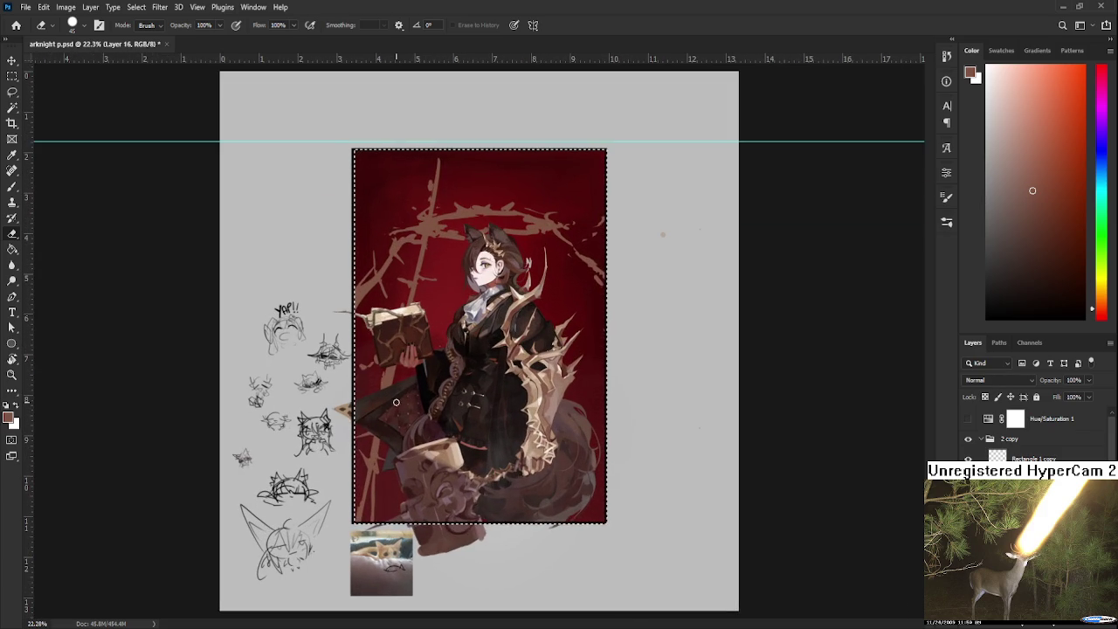
{"action": "key", "text": "l"}
{"action": "mouse_move", "coordinate": [356, 345]}
{"action": "left_mouse_down"}
{"action": "mouse_move", "coordinate": [387, 304]}
{"action": "mouse_move", "coordinate": [398, 568]}
{"action": "left_mouse_up"}
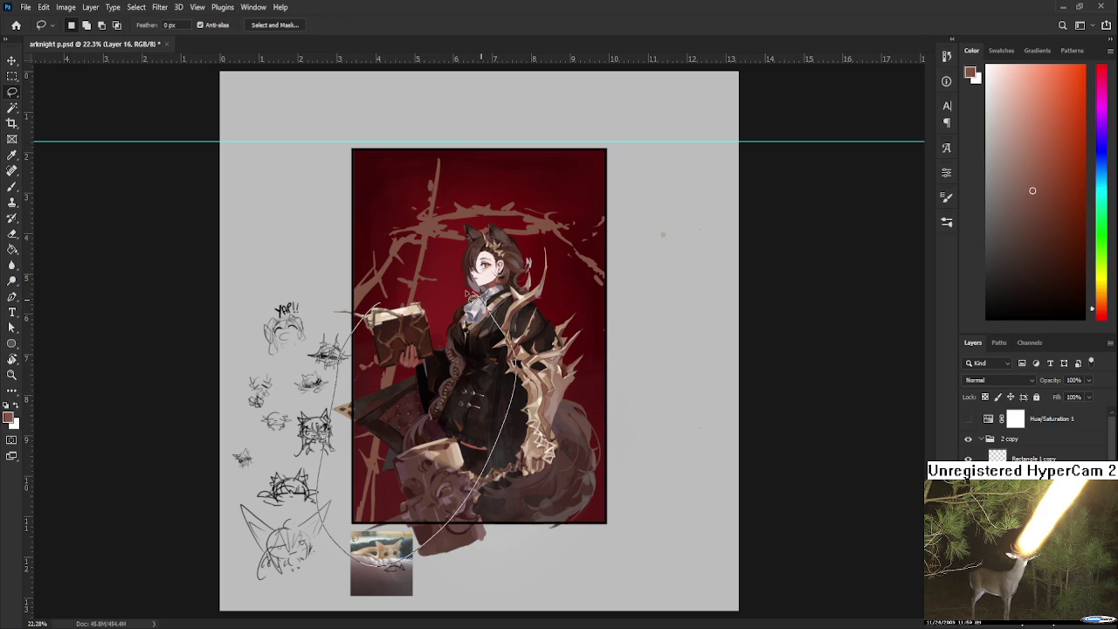
Step: Lasso the tall tan stroke above the girl's head and delete it
{"action": "left_click_drag", "start_coordinate": [409, 301], "coordinate": [400, 299]}
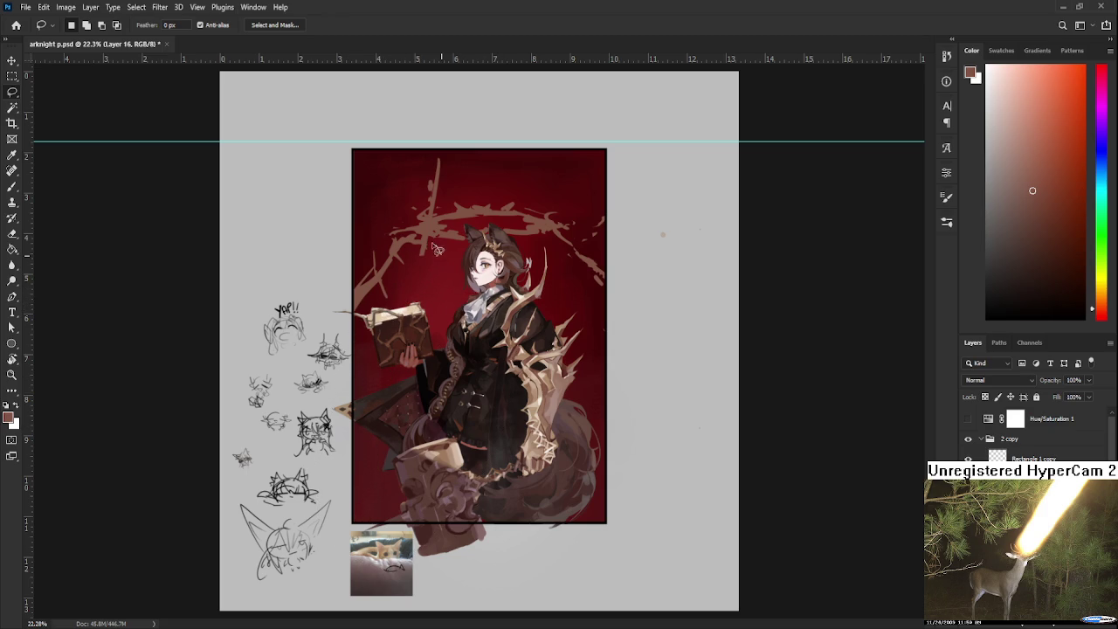
{"action": "left_click_drag", "start_coordinate": [425, 218], "coordinate": [479, 193]}
{"action": "key", "text": "Delete"}
{"action": "key", "text": "ctrl+shift+alt+n"}
Step: Paint a faint vertical light stroke on the new layer and refine it with Brush/Eraser touches
{"action": "key", "text": "b"}
{"action": "left_click_drag", "start_coordinate": [383, 393], "coordinate": [392, 520]}
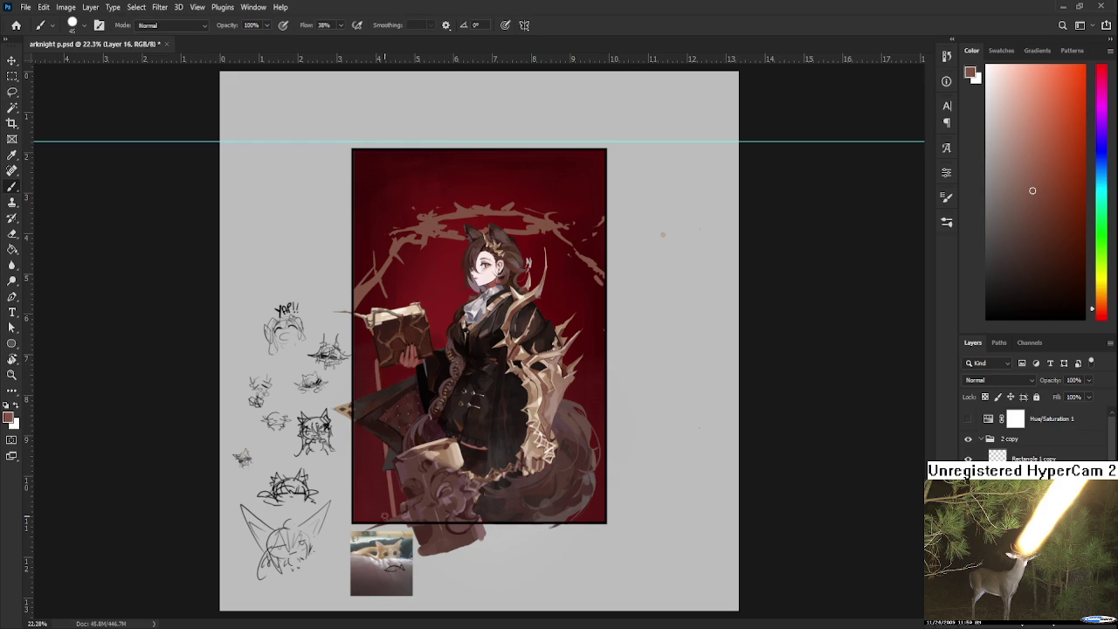
{"action": "key", "text": "e"}
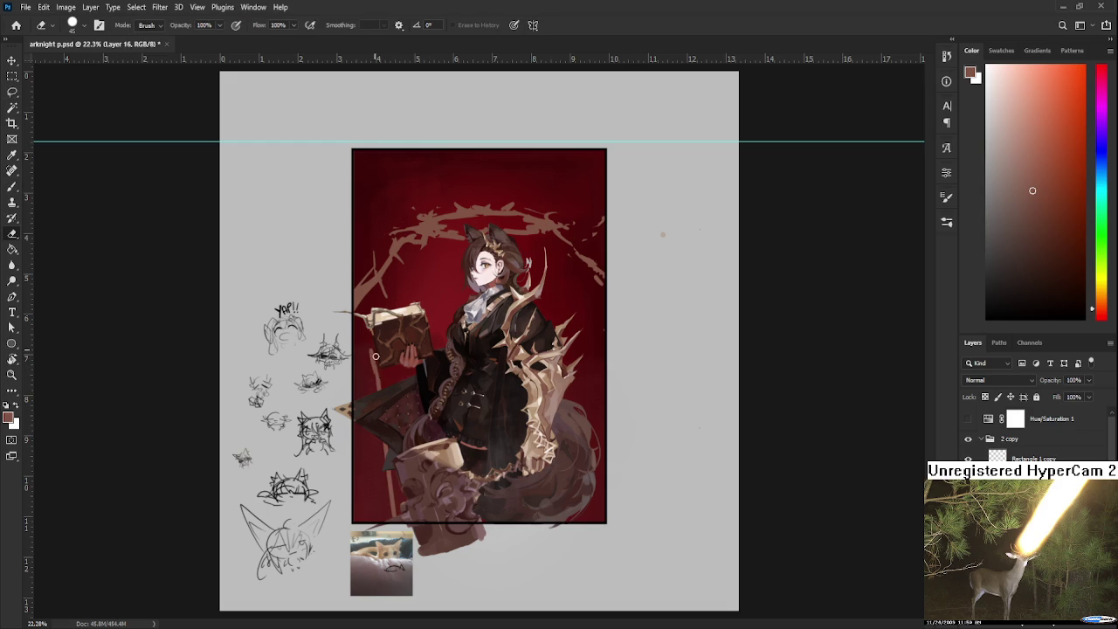
{"action": "key", "text": "b"}
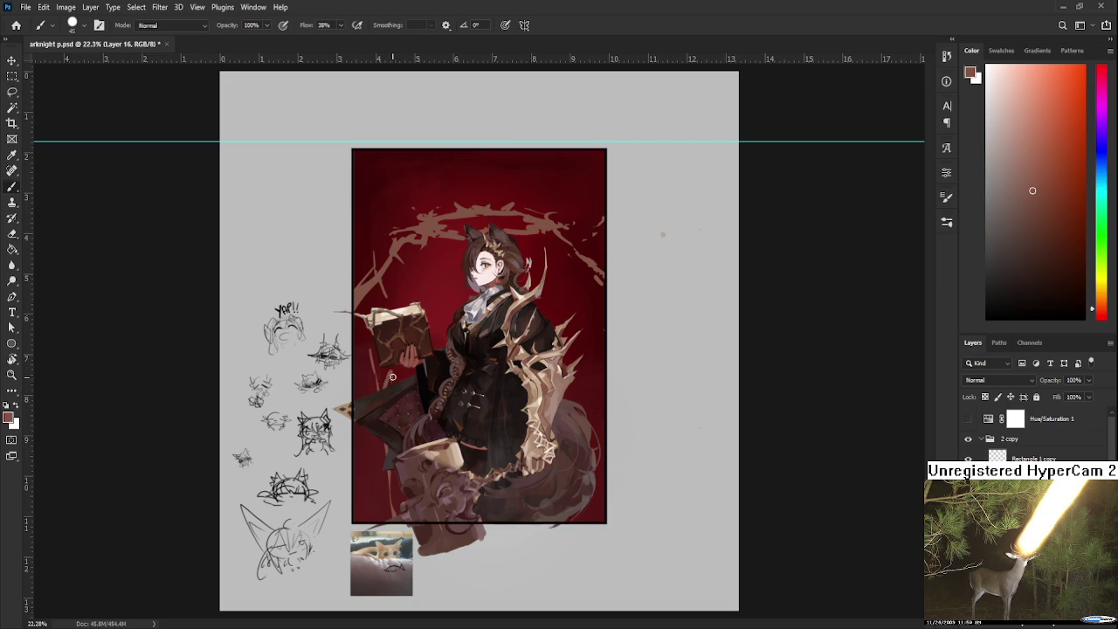
{"action": "key", "text": "e"}
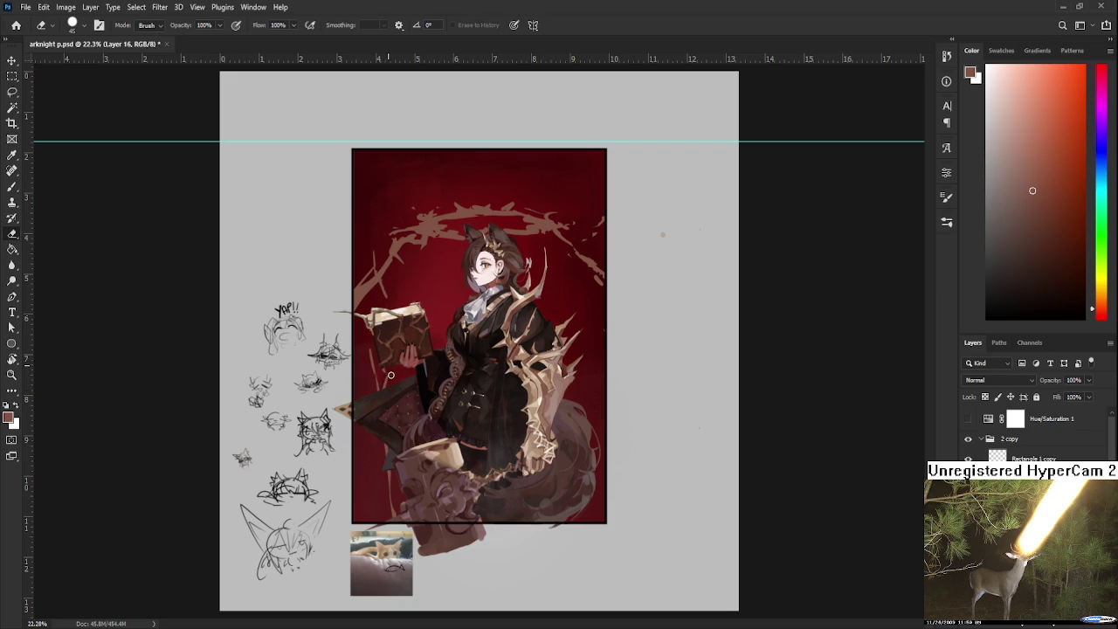
{"action": "key", "text": "b"}
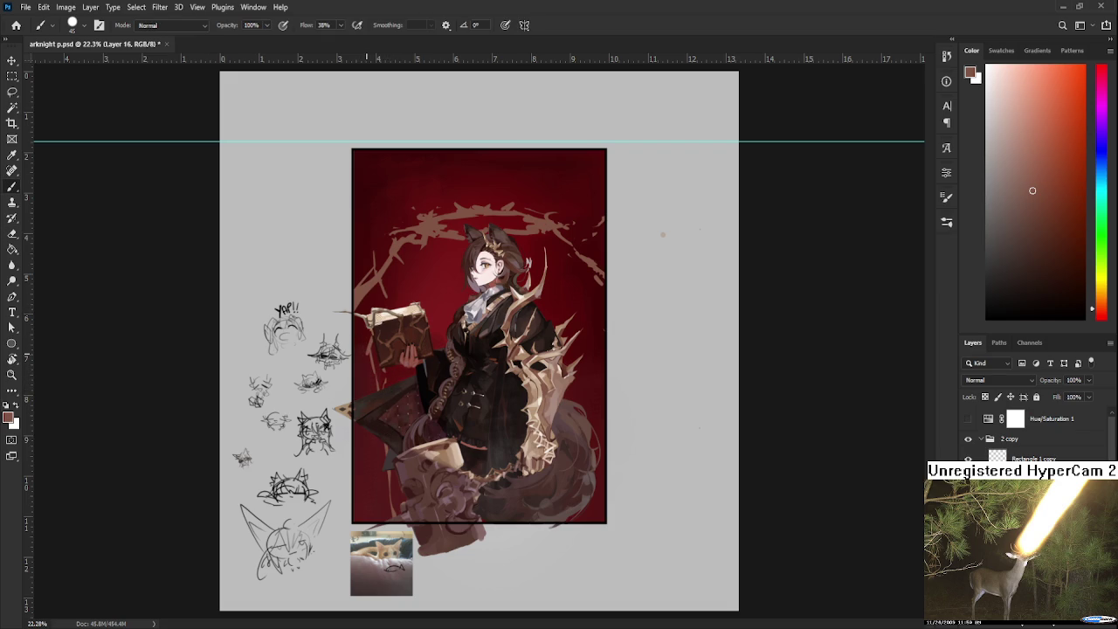
{"action": "key", "text": "e"}
{"action": "key", "text": "b"}
{"action": "key", "text": "e"}
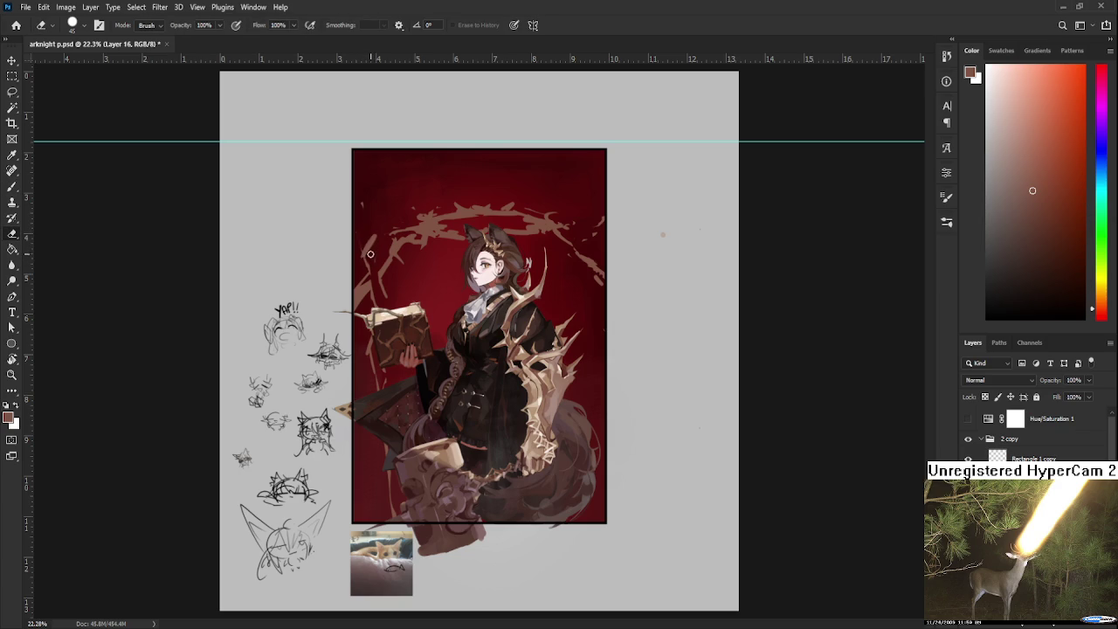
{"action": "key", "text": "b"}
{"action": "key", "text": "e"}
{"action": "key", "text": "b"}
{"action": "key", "text": "e"}
{"action": "key", "text": "b"}
{"action": "key", "text": "e"}
Step: Keep refining the thin branch strokes near the background edges, alternating Brush and Eraser
{"action": "key", "text": "b"}
{"action": "key", "text": "e"}
{"action": "key", "text": "b"}
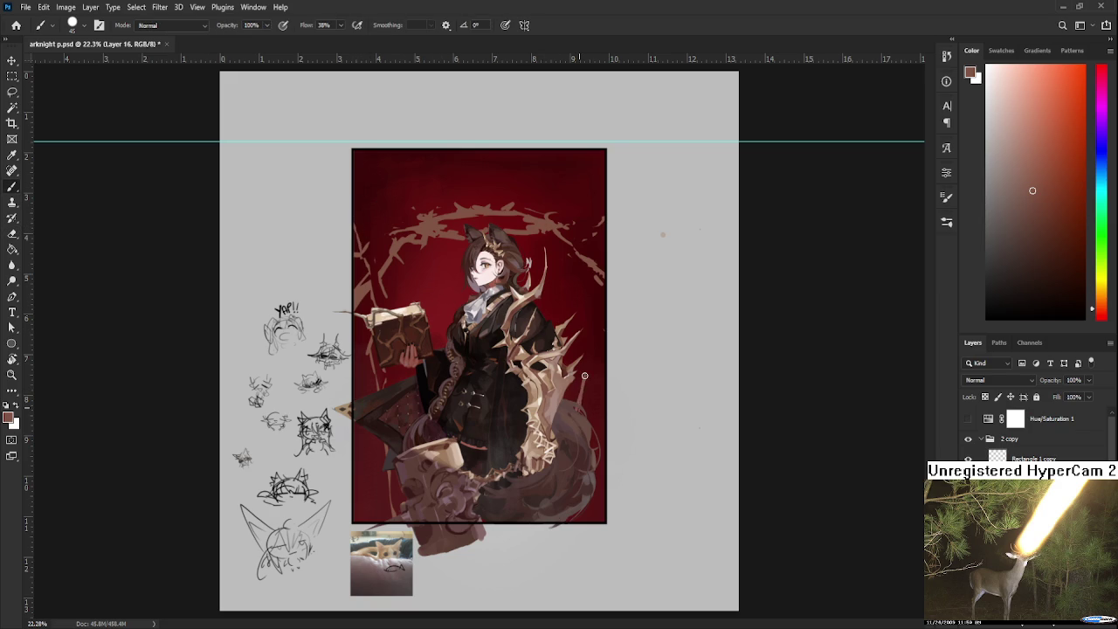
{"action": "key", "text": "e"}
{"action": "key", "text": "b"}
{"action": "key", "text": "e"}
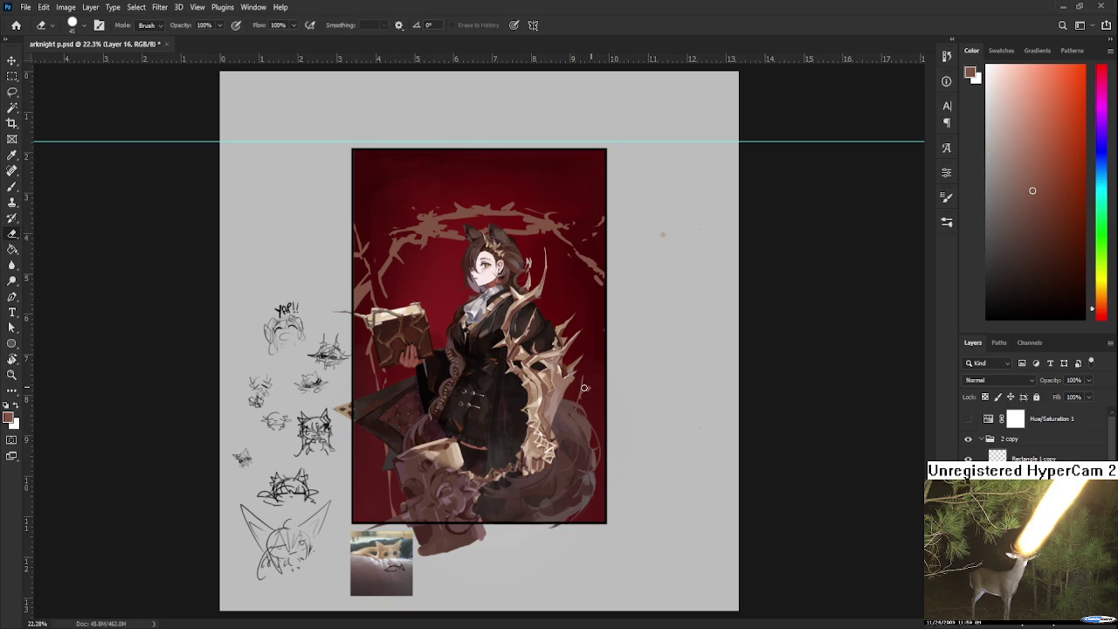
{"action": "key", "text": "b"}
{"action": "key", "text": "e"}
{"action": "key", "text": "b"}
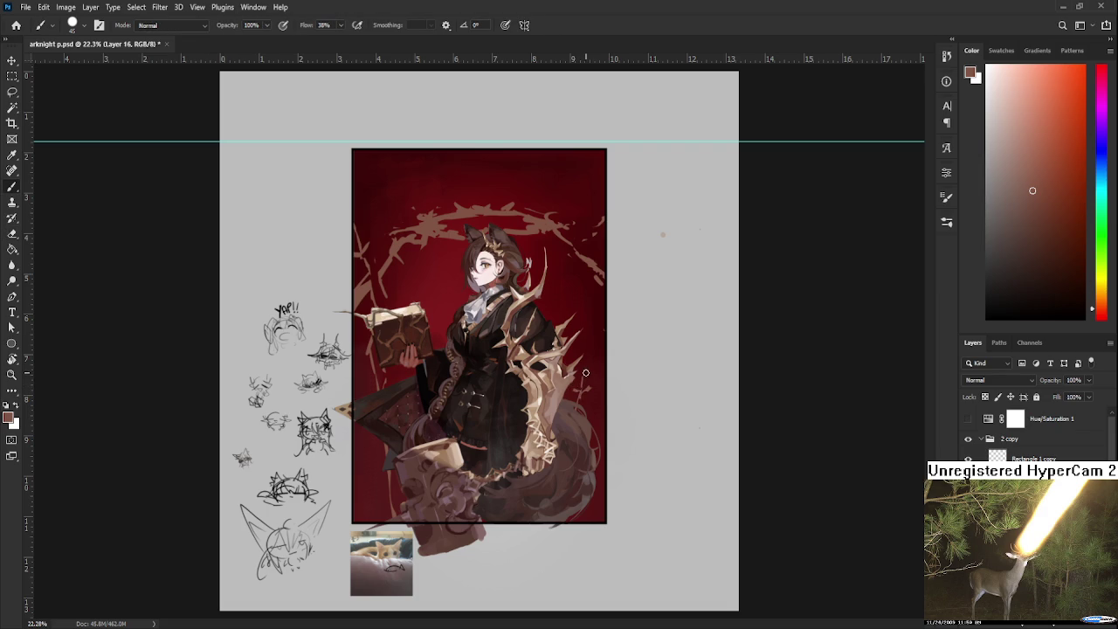
{"action": "key", "text": "e"}
{"action": "key", "text": "b"}
{"action": "key", "text": "e"}
{"action": "key", "text": "b"}
{"action": "key", "text": "e"}
{"action": "key", "text": "b"}
{"action": "key", "text": "e"}
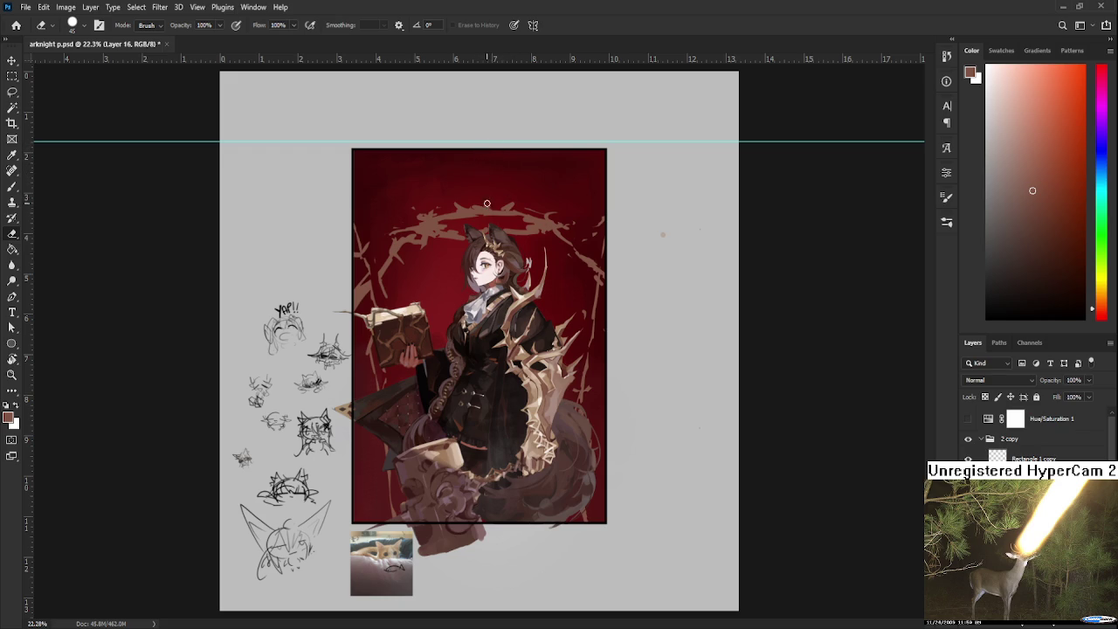
{"action": "key", "text": "b"}
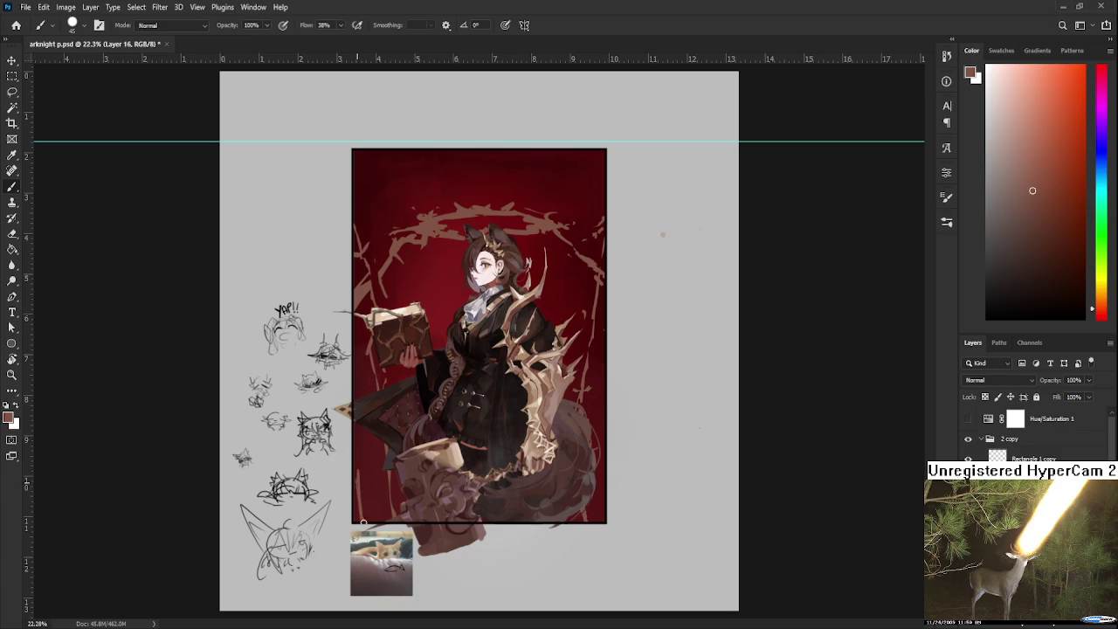
{"action": "key", "text": "e"}
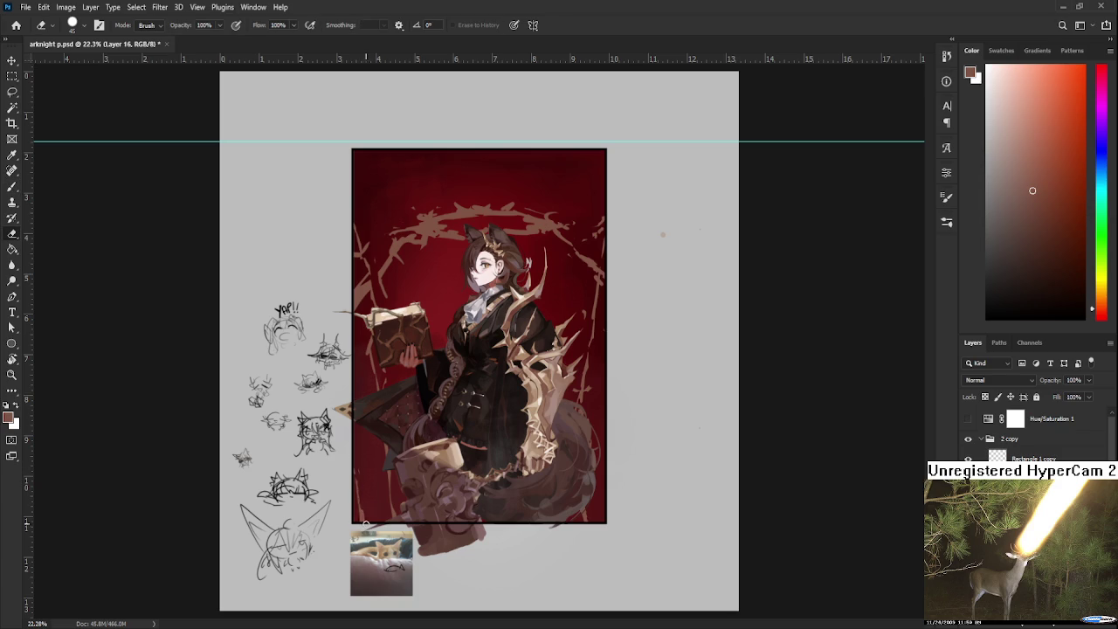
{"action": "key", "text": "b"}
{"action": "key", "text": "e"}
{"action": "key", "text": "b"}
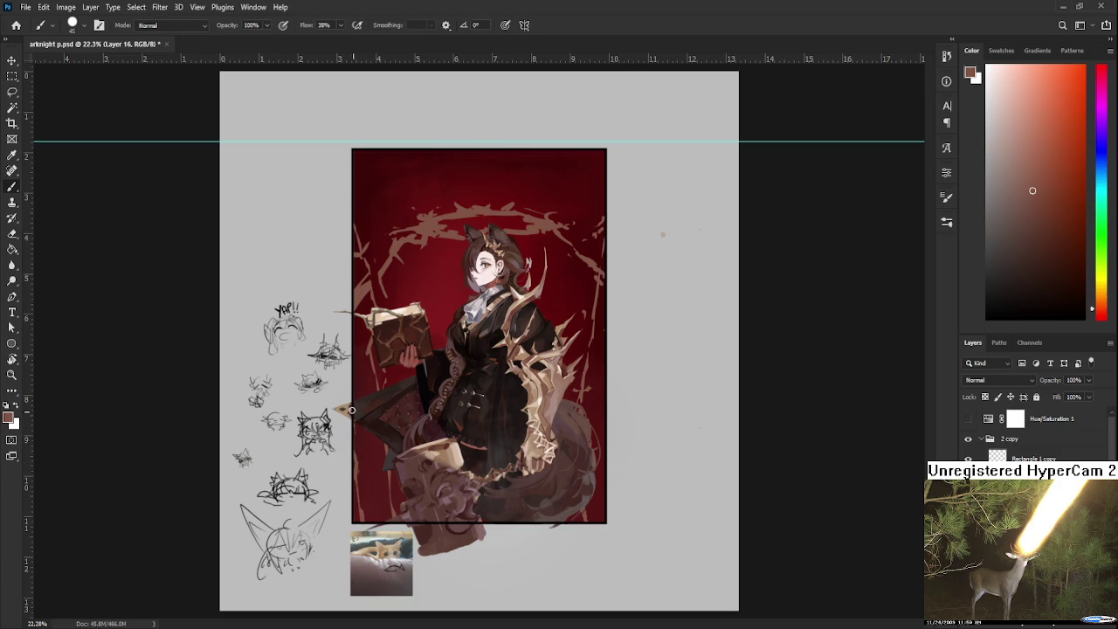
{"action": "key", "text": "e"}
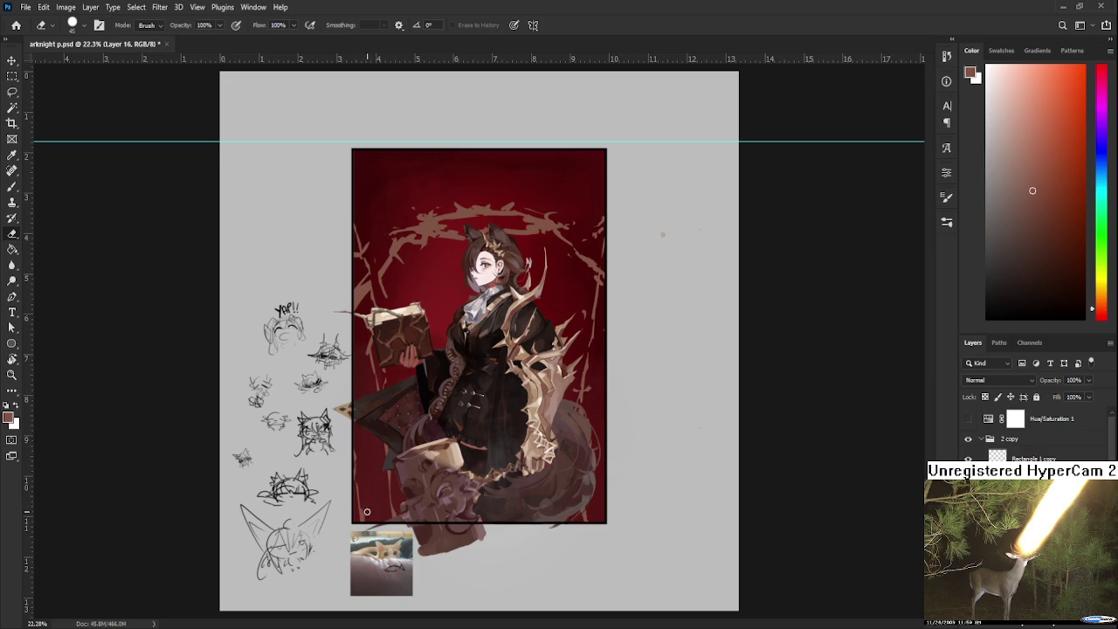
{"action": "key", "text": "b"}
{"action": "key", "text": "e"}
{"action": "key", "text": "b"}
{"action": "key", "text": "e"}
{"action": "key", "text": "b"}
{"action": "key", "text": "e"}
{"action": "key", "text": "b"}
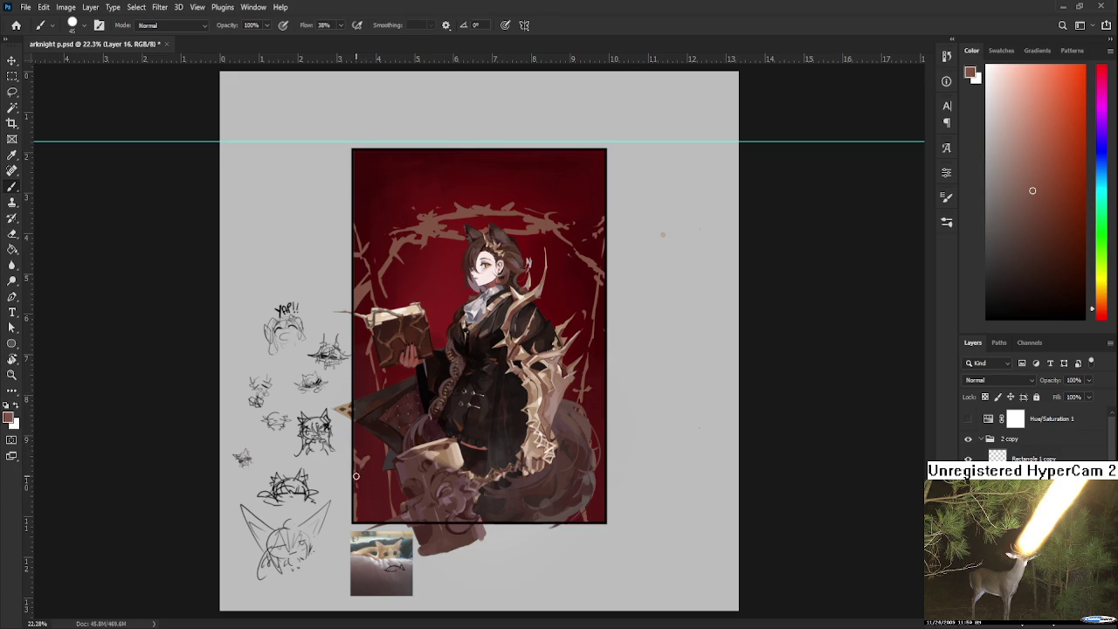
Step: Draw a thin light stroke down the upper-left background, redrawing it straighter from the panel top
{"action": "key", "text": "e"}
{"action": "key", "text": "b"}
{"action": "key", "text": "e"}
{"action": "key", "text": "b"}
{"action": "key", "text": "e"}
{"action": "key", "text": "b"}
{"action": "key", "text": "e"}
{"action": "key", "text": "b"}
{"action": "key", "text": "e"}
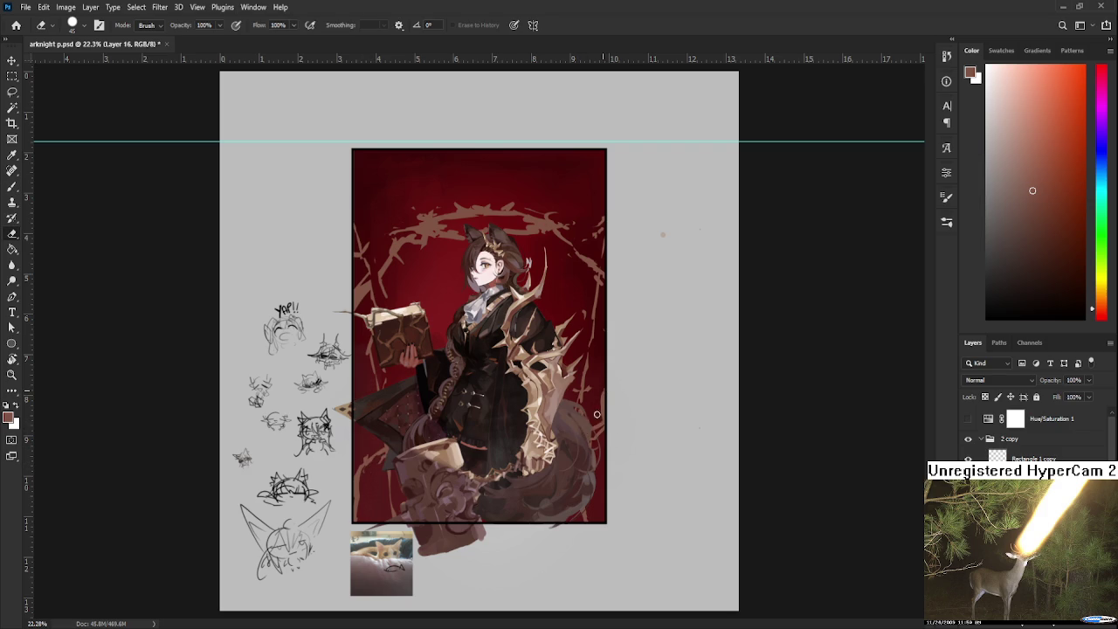
{"action": "key", "text": "b"}
{"action": "key", "text": "e"}
{"action": "key", "text": "b"}
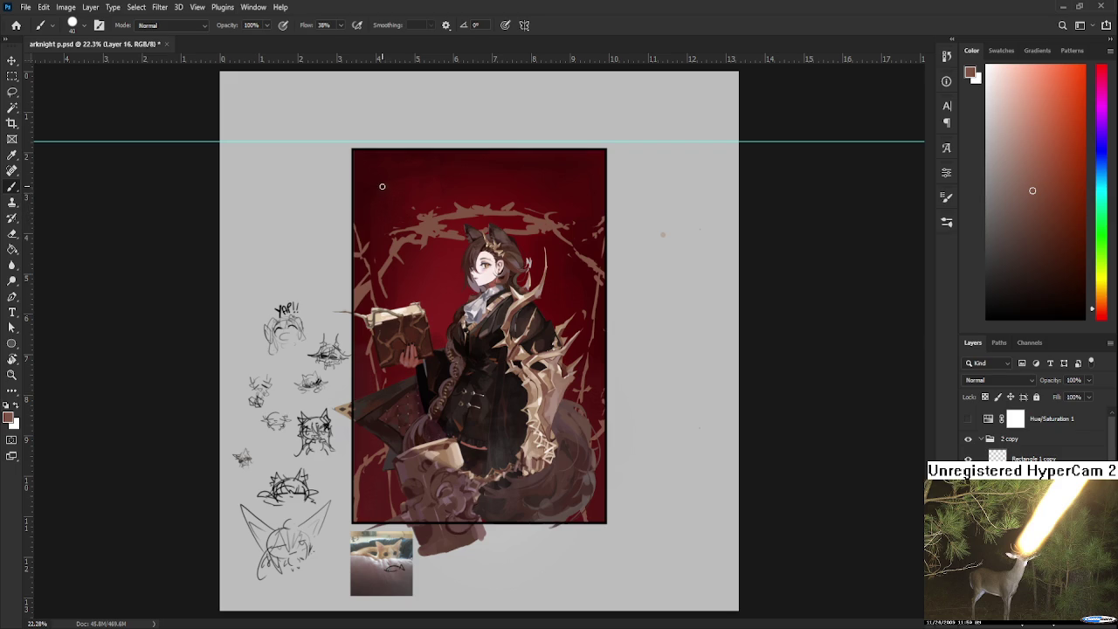
{"action": "left_click_drag", "start_coordinate": [373, 155], "coordinate": [367, 240]}
{"action": "key", "text": "ctrl+z"}
{"action": "left_click_drag", "start_coordinate": [382, 153], "coordinate": [372, 234]}
Step: Erase most of the thin stroke's lower part
{"action": "key", "text": "e"}
{"action": "left_click_drag", "start_coordinate": [382, 191], "coordinate": [375, 248]}
{"action": "mouse_move", "coordinate": [379, 198]}
{"action": "left_mouse_down"}
{"action": "mouse_move", "coordinate": [386, 165]}
{"action": "mouse_move", "coordinate": [379, 206]}
{"action": "left_mouse_up"}
{"action": "key", "text": "b"}
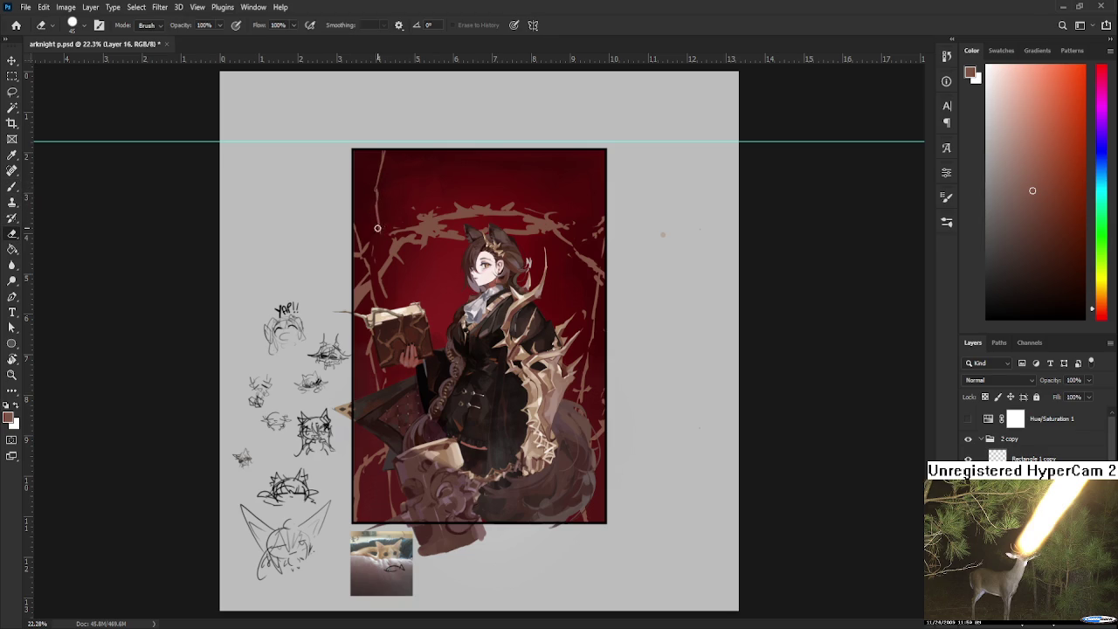
{"action": "key", "text": "e"}
{"action": "key", "text": "b"}
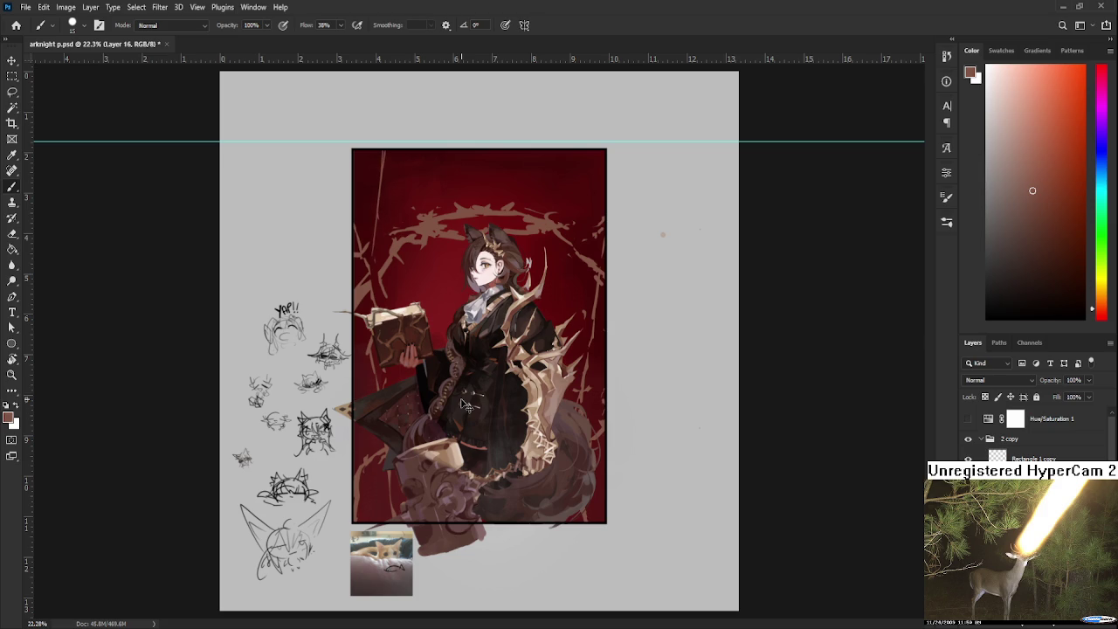
{"action": "scroll", "coordinate": [467, 405], "scroll_direction": "up", "scroll_amount": 1}
{"action": "scroll", "coordinate": [422, 284], "scroll_direction": "up", "scroll_amount": 2}
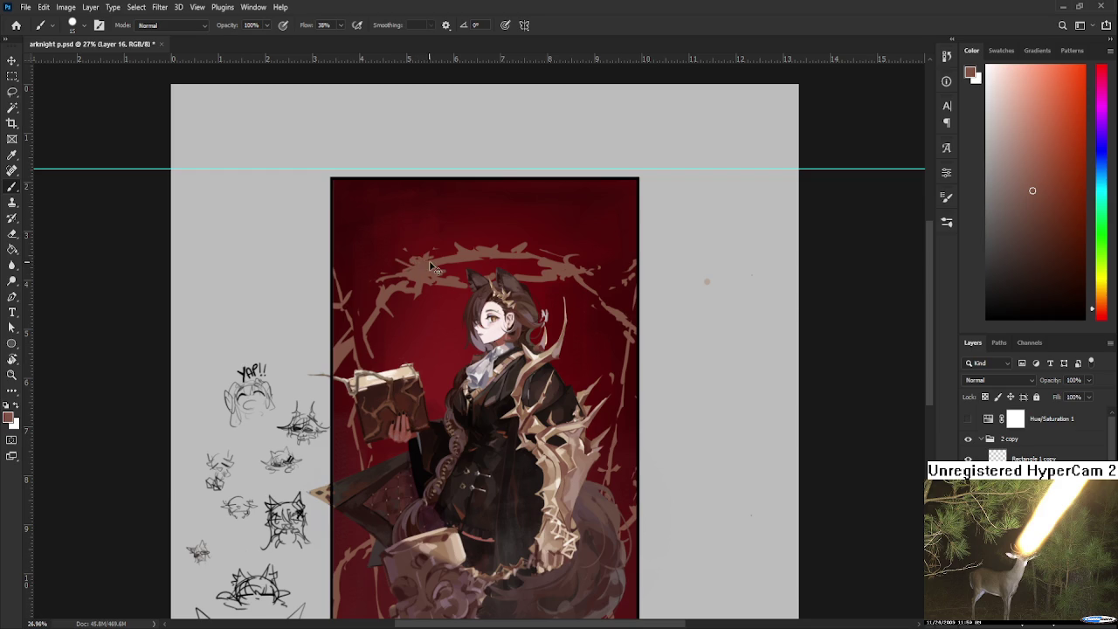
{"action": "key", "text": "bracketright"}
{"action": "key", "text": "e"}
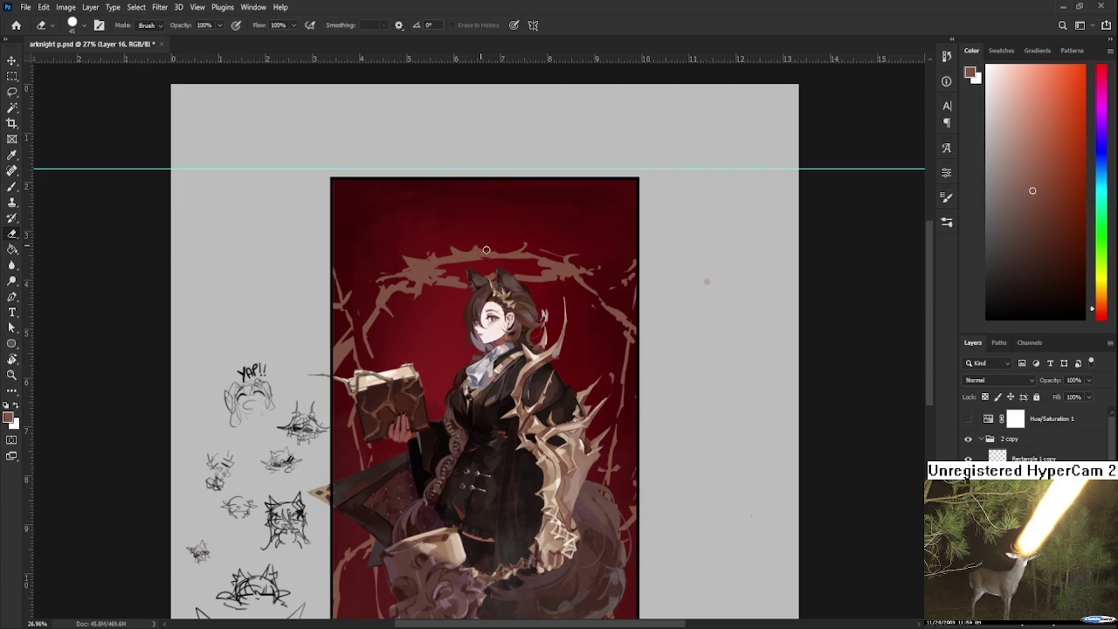
{"action": "key", "text": "b"}
{"action": "left_click_drag", "start_coordinate": [560, 258], "coordinate": [539, 220]}
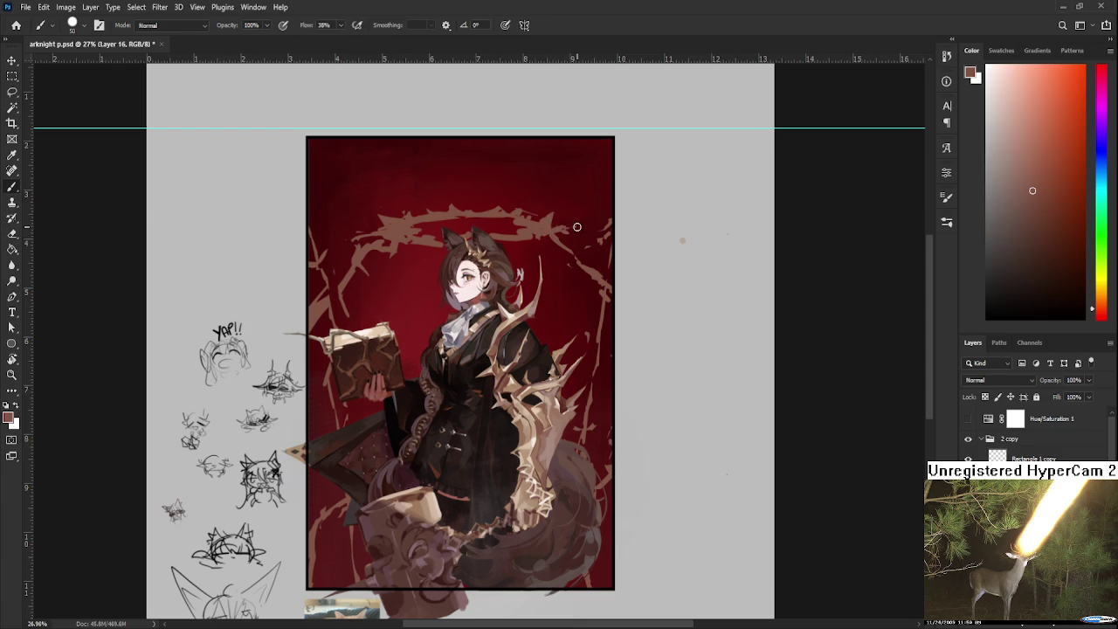
{"action": "scroll", "coordinate": [576, 227], "scroll_direction": "down", "scroll_amount": 1}
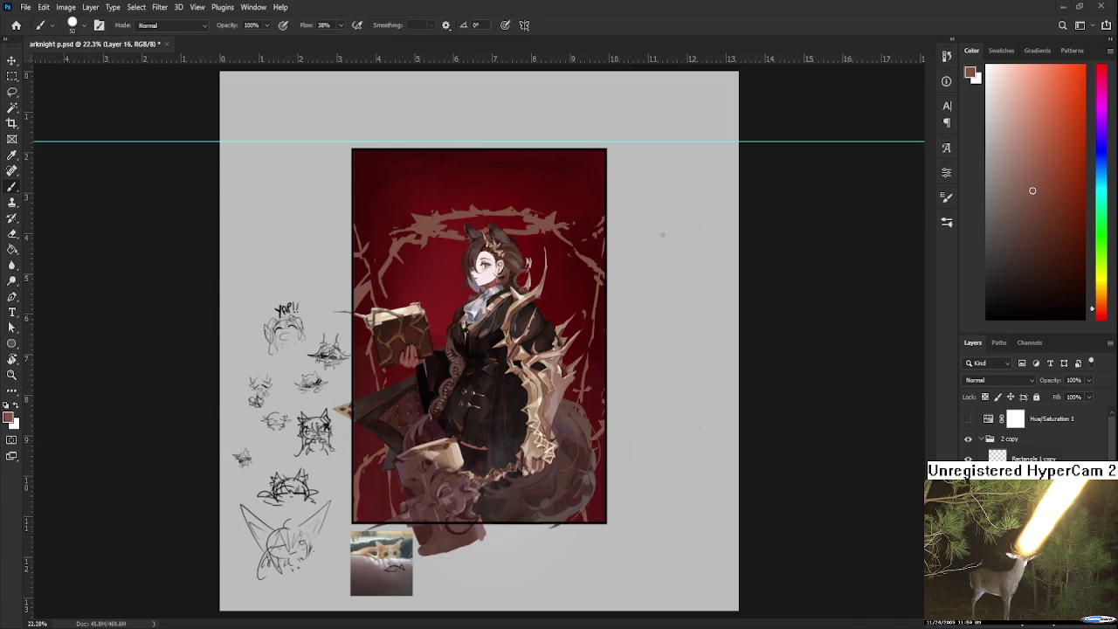
Step: Preview the painting in greyscale via the Hue/Saturation 1 layer, then hide it again
{"action": "left_click", "coordinate": [968, 424]}
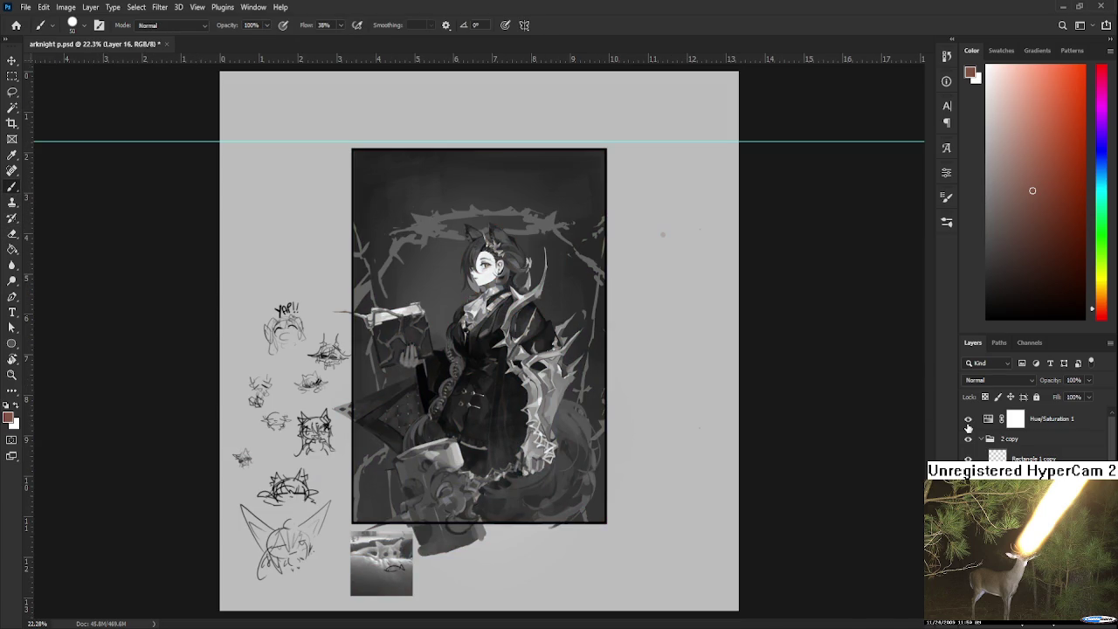
{"action": "left_click", "coordinate": [968, 419]}
{"action": "scroll", "coordinate": [541, 297], "scroll_direction": "up", "scroll_amount": 1}
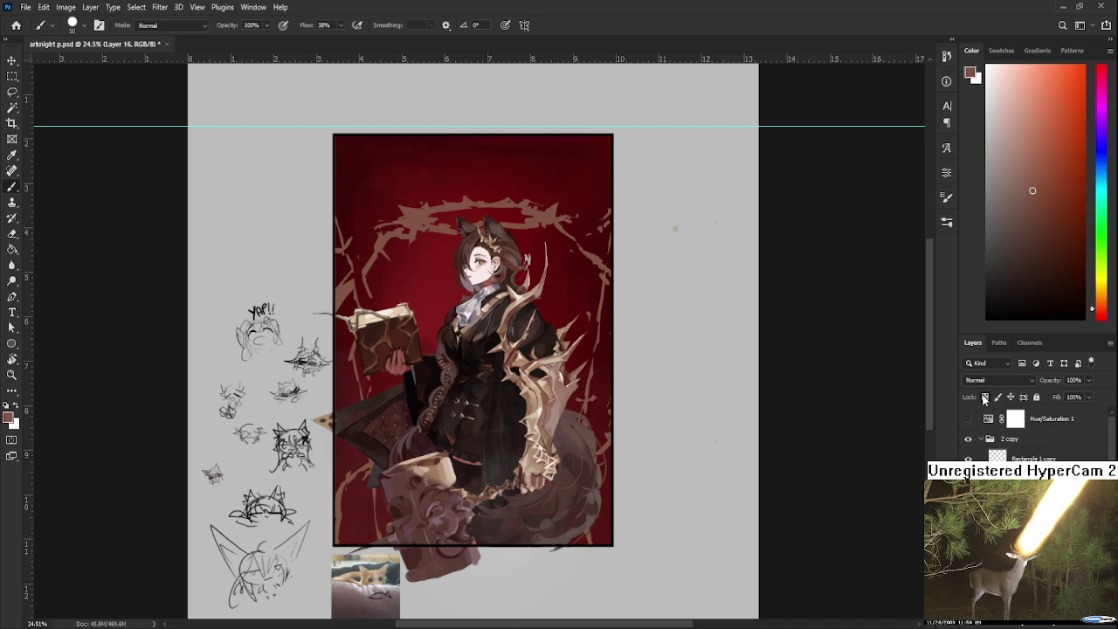
Step: Sample a beige tone from the artwork and save arknight p.psd
{"action": "left_click", "coordinate": [1065, 181]}
{"action": "scroll", "coordinate": [464, 266], "scroll_direction": "down", "scroll_amount": 1}
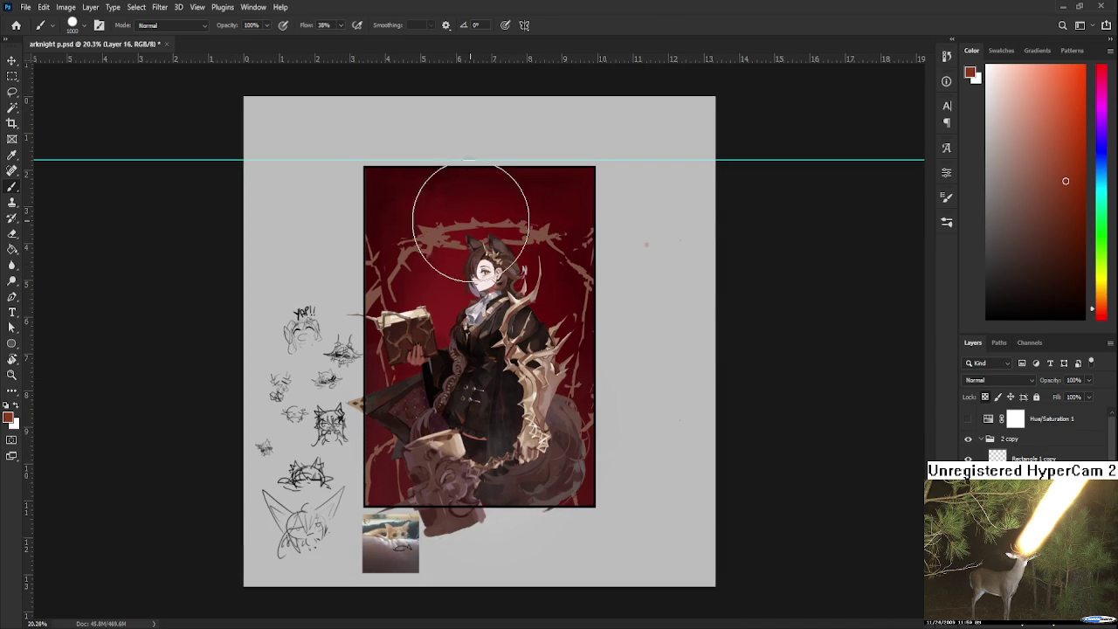
{"action": "left_click", "coordinate": [522, 376], "text": "alt"}
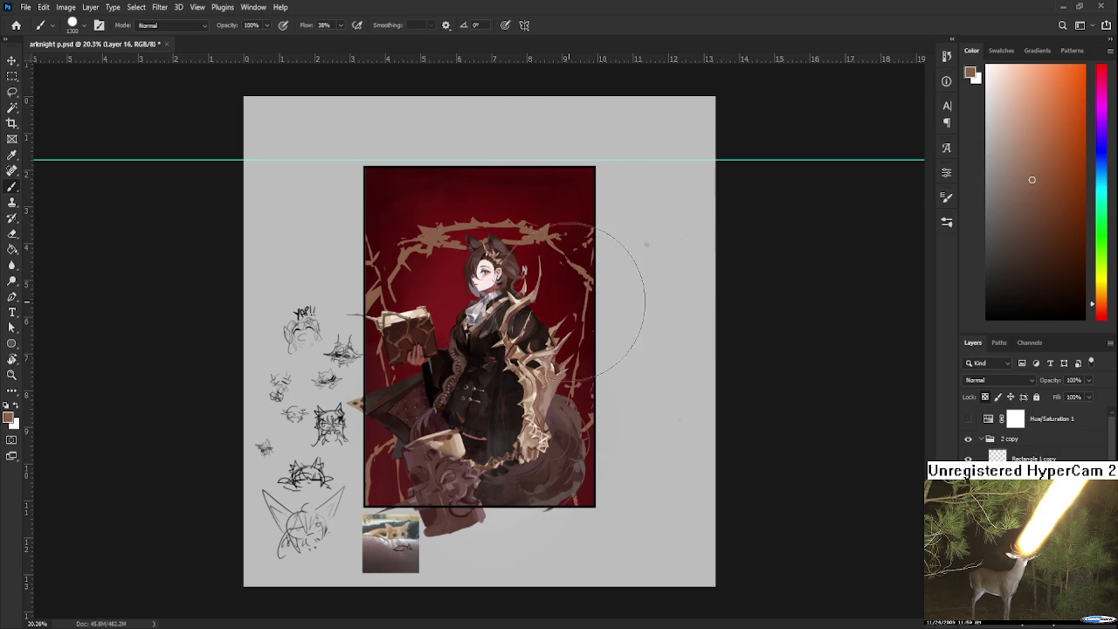
{"action": "key", "text": "ctrl+s"}
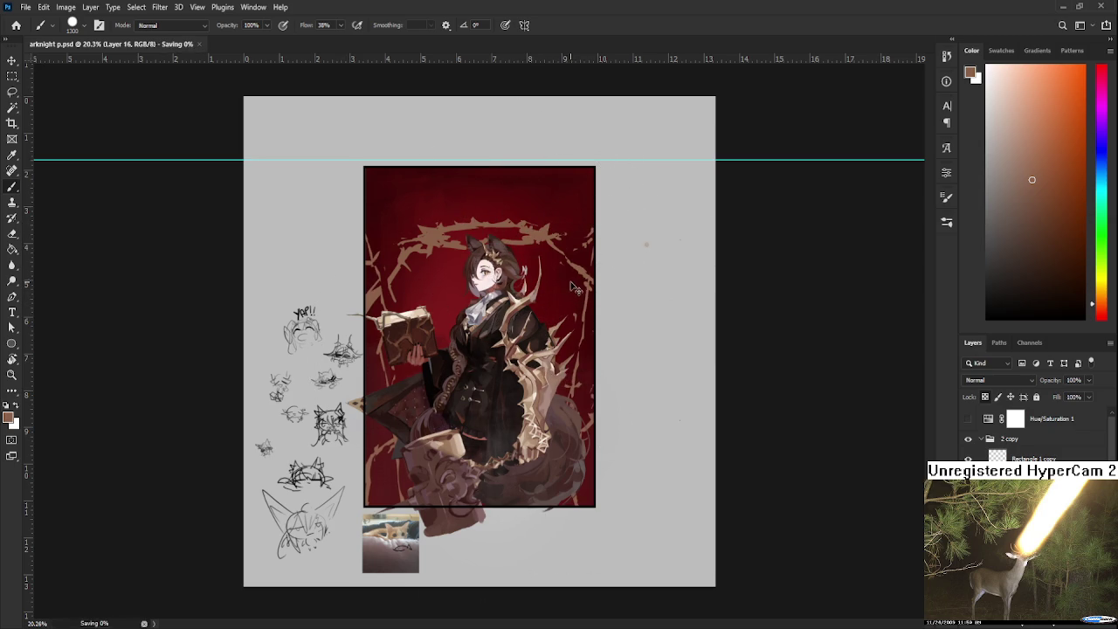
Step: Select the Lasso tool and zoom in and out around the canvas while the save completes
{"action": "scroll", "coordinate": [568, 278], "scroll_direction": "up", "scroll_amount": 2}
{"action": "key", "text": "l"}
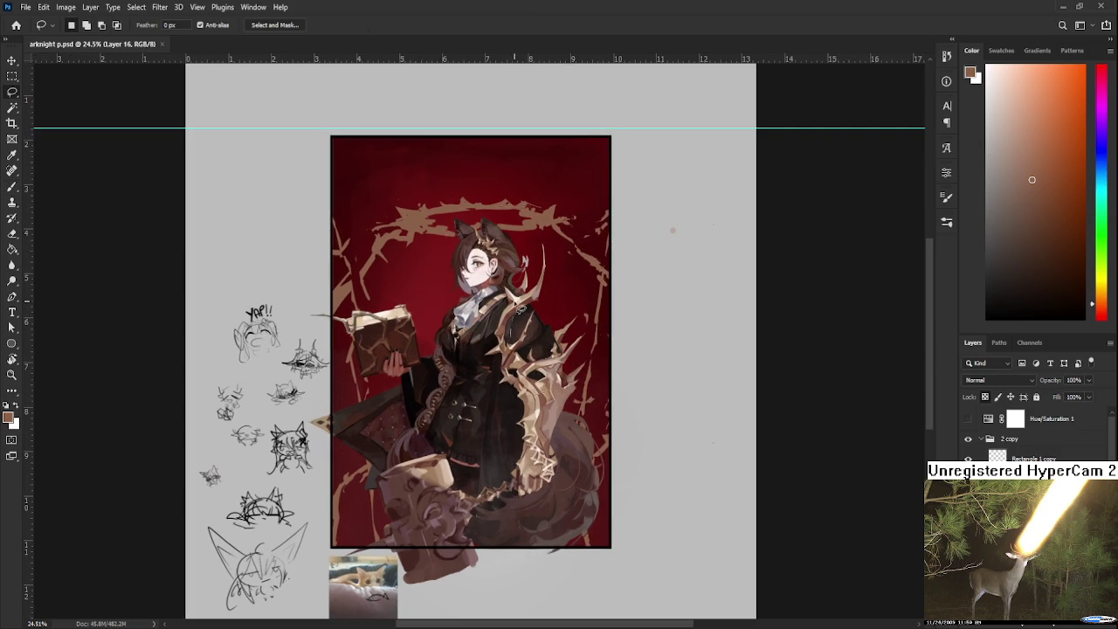
{"action": "scroll", "coordinate": [516, 301], "scroll_direction": "down", "scroll_amount": 2}
{"action": "scroll", "coordinate": [514, 315], "scroll_direction": "up", "scroll_amount": 1}
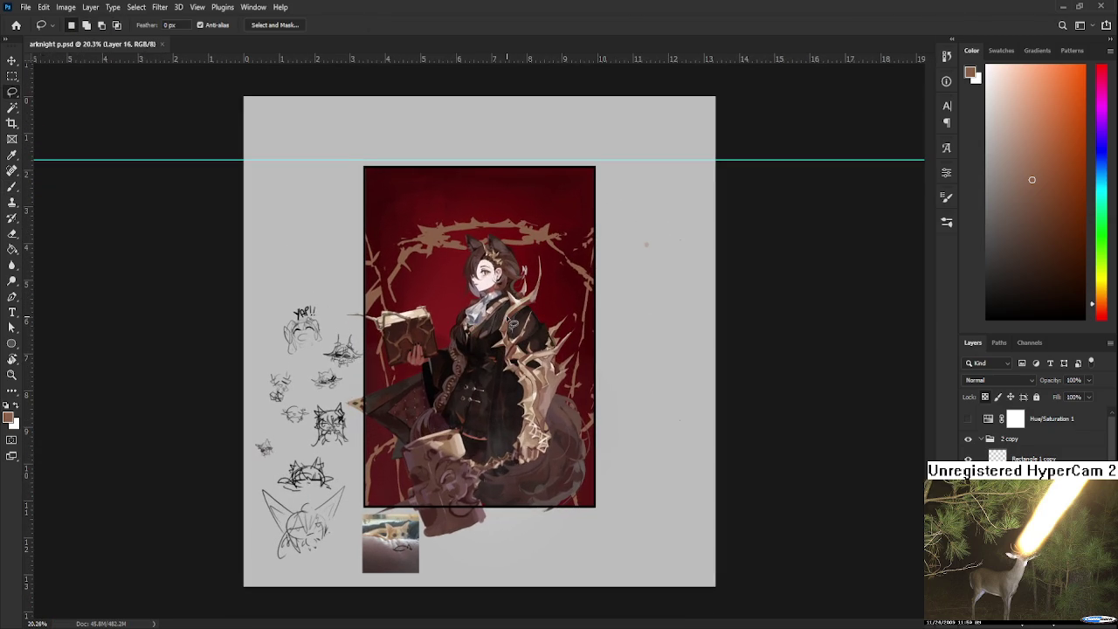
{"action": "scroll", "coordinate": [513, 323], "scroll_direction": "up", "scroll_amount": 1}
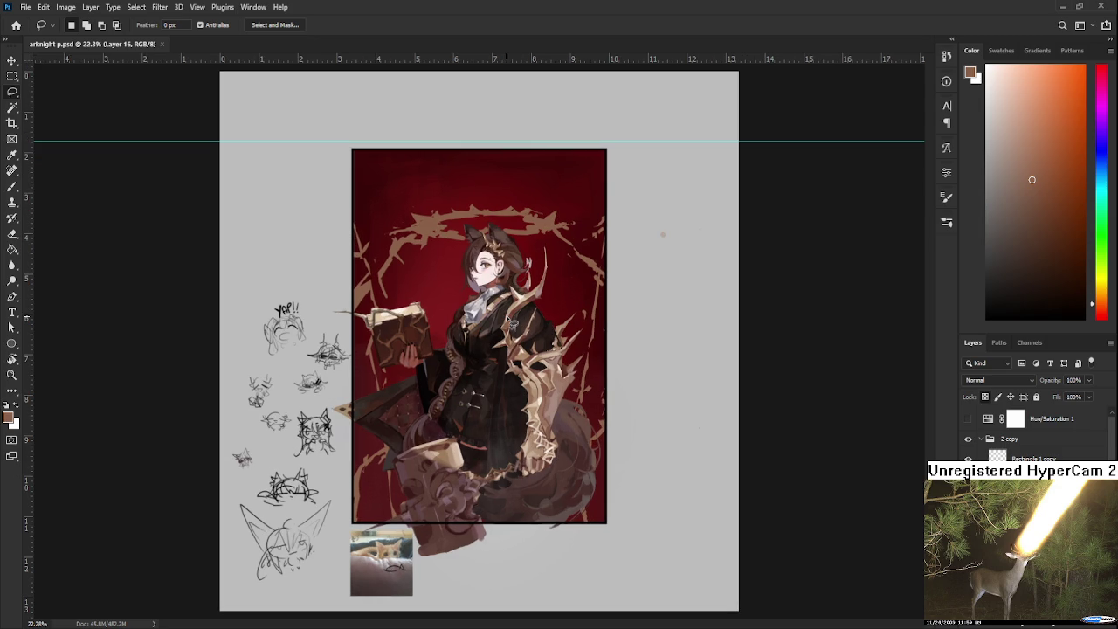
{"action": "scroll", "coordinate": [513, 323], "scroll_direction": "down", "scroll_amount": 1}
{"action": "scroll", "coordinate": [513, 324], "scroll_direction": "down", "scroll_amount": 1}
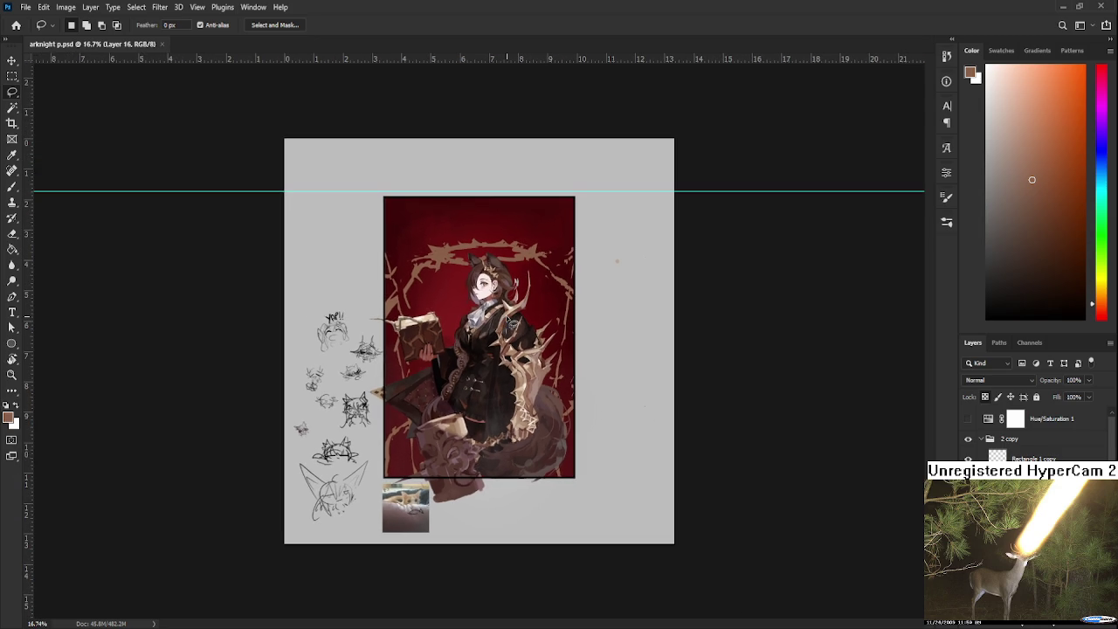
{"action": "scroll", "coordinate": [513, 324], "scroll_direction": "up", "scroll_amount": 1}
{"action": "scroll", "coordinate": [513, 323], "scroll_direction": "up", "scroll_amount": 1}
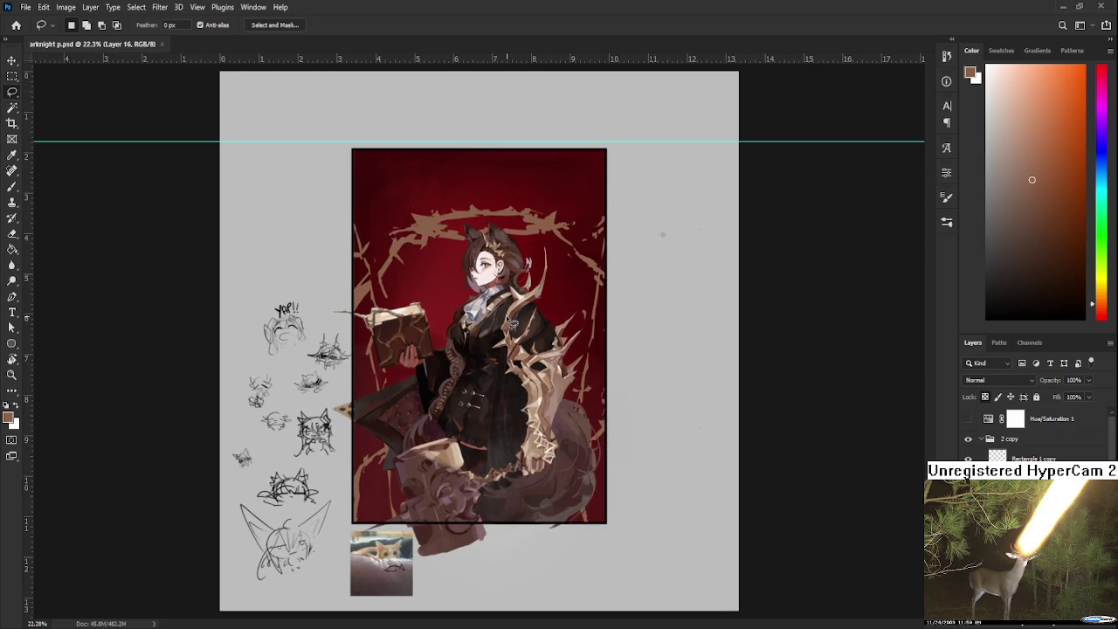
{"action": "scroll", "coordinate": [513, 324], "scroll_direction": "down", "scroll_amount": 1}
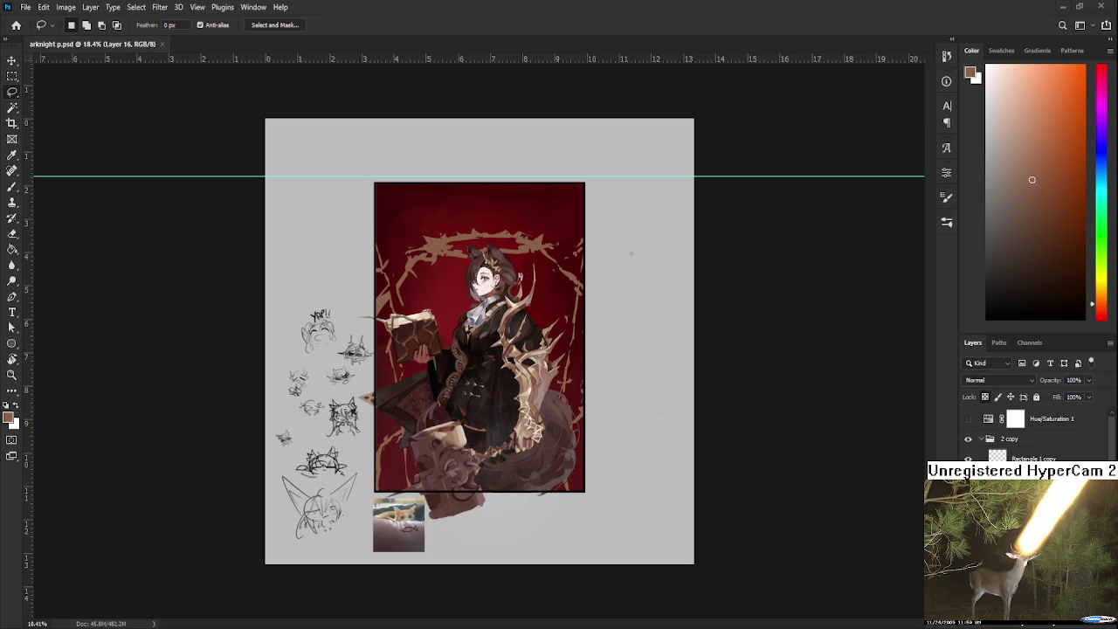
{"action": "scroll", "coordinate": [487, 293], "scroll_direction": "up", "scroll_amount": 3}
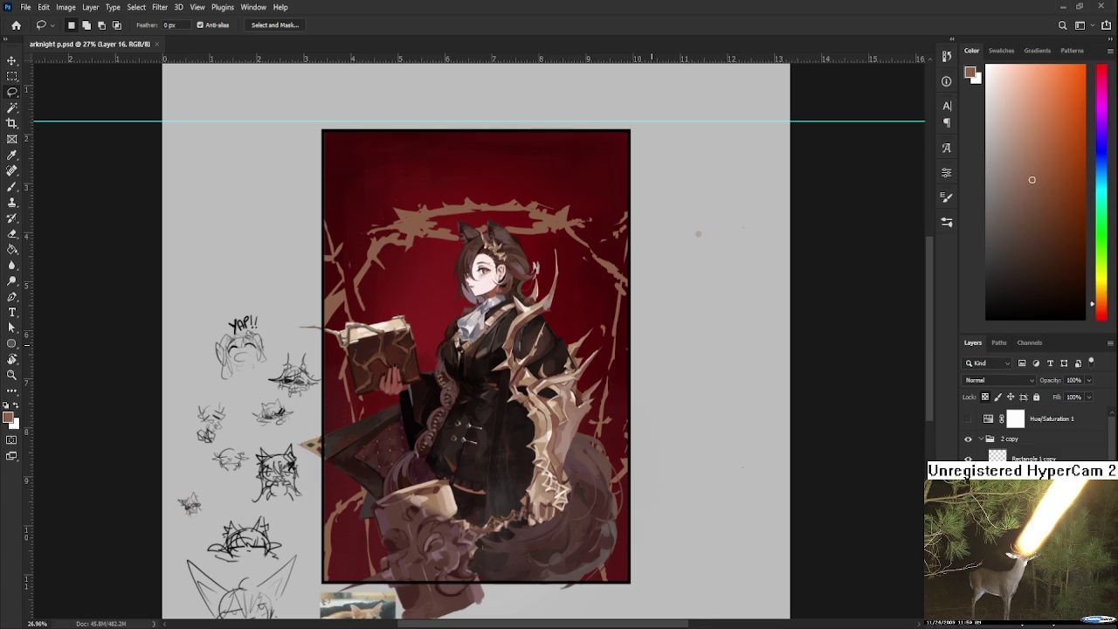
{"action": "scroll", "coordinate": [655, 353], "scroll_direction": "down", "scroll_amount": 2}
{"action": "scroll", "coordinate": [541, 356], "scroll_direction": "up", "scroll_amount": 2}
{"action": "scroll", "coordinate": [526, 353], "scroll_direction": "up", "scroll_amount": 1}
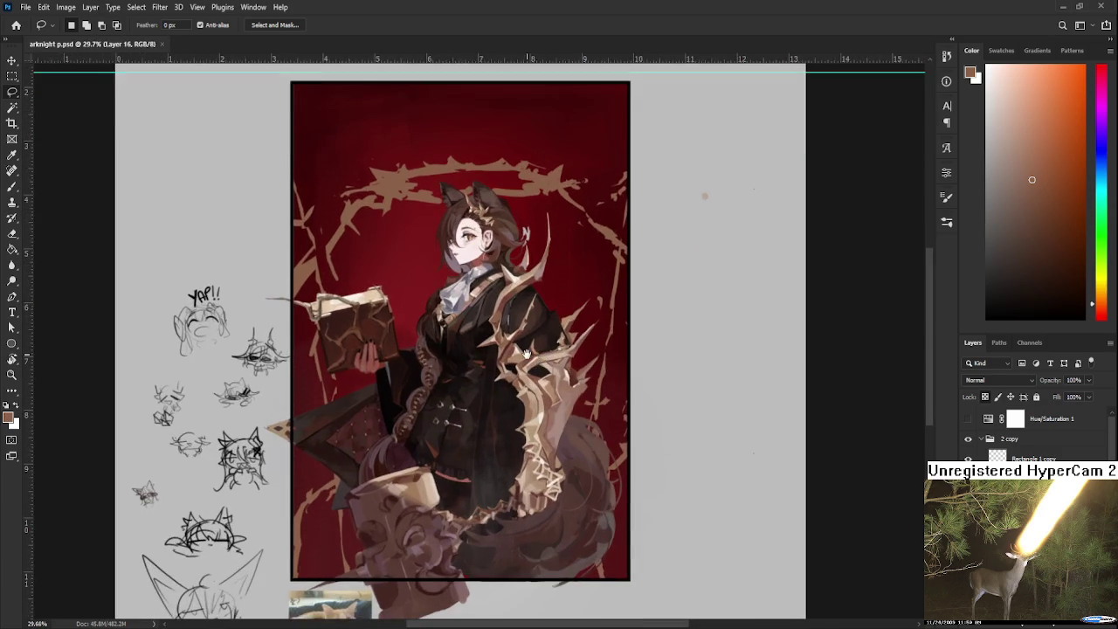
{"action": "left_click_drag", "start_coordinate": [526, 353], "coordinate": [564, 426]}
{"action": "scroll", "coordinate": [565, 427], "scroll_direction": "down", "scroll_amount": 2}
{"action": "scroll", "coordinate": [564, 426], "scroll_direction": "down", "scroll_amount": 1}
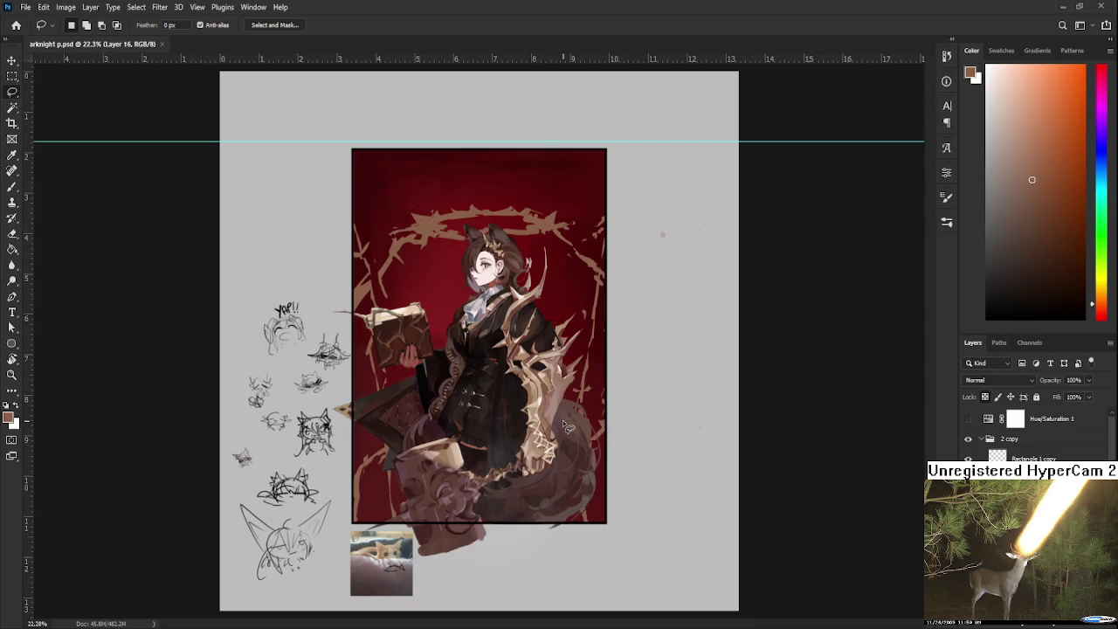
{"action": "key", "text": "ctrl+z"}
Step: With a smaller brush, try several tan strokes above the head, undoing each attempt
{"action": "key", "text": "b"}
{"action": "key", "text": "bracketleft"}
{"action": "key", "text": "bracketleft"}
{"action": "key", "text": "bracketleft"}
{"action": "key", "text": "bracketleft"}
{"action": "key", "text": "bracketleft"}
{"action": "key", "text": "bracketleft"}
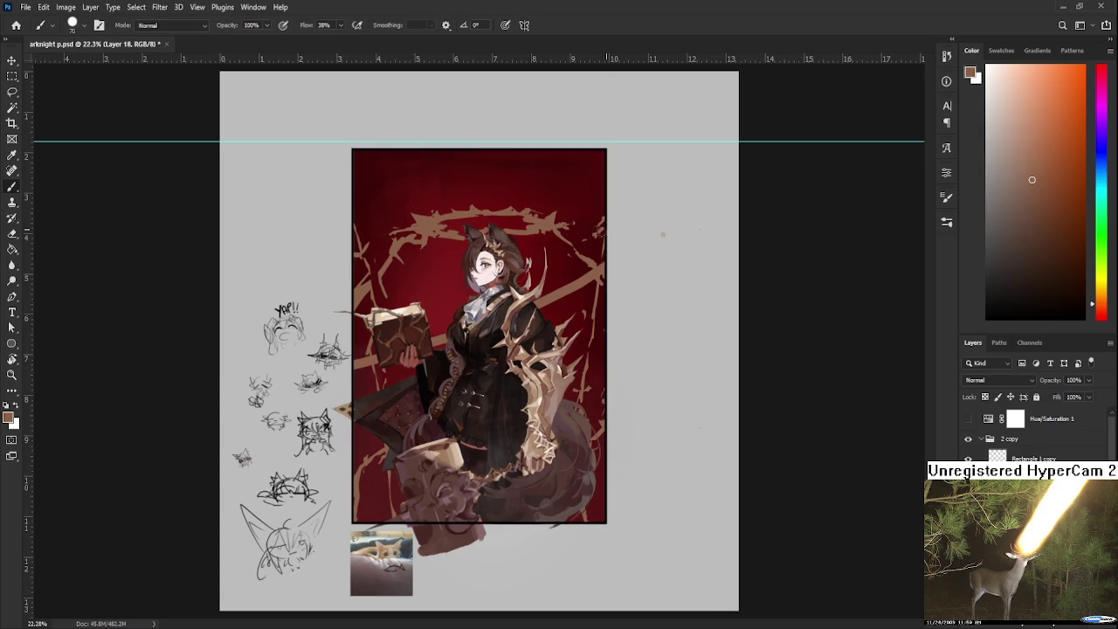
{"action": "left_click_drag", "start_coordinate": [418, 280], "coordinate": [561, 276]}
{"action": "key", "text": "ctrl+z"}
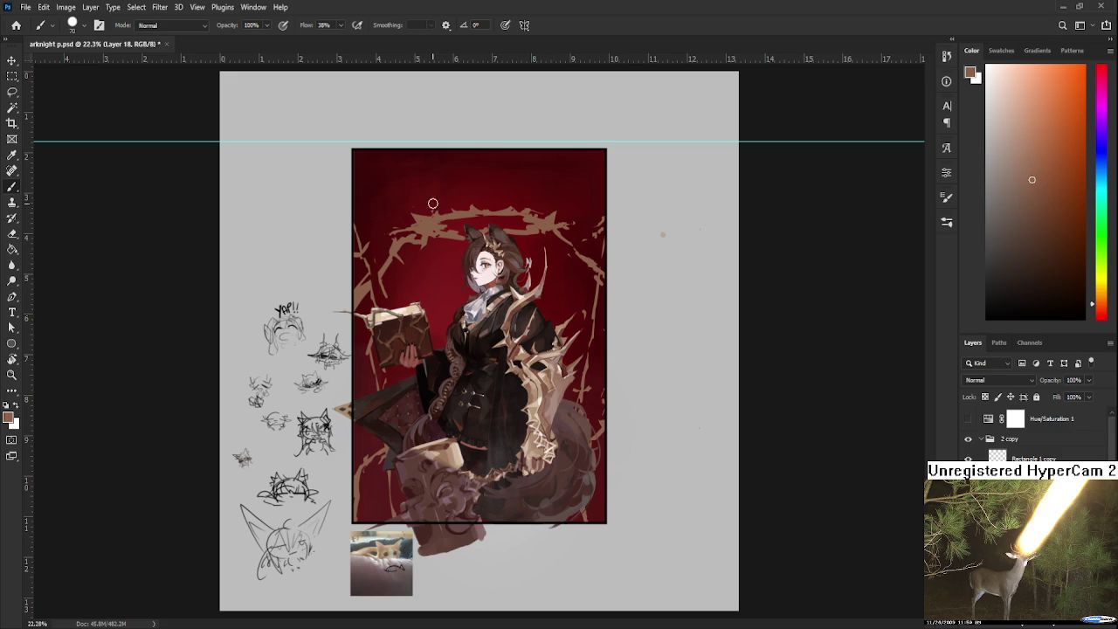
{"action": "left_click_drag", "start_coordinate": [426, 186], "coordinate": [450, 215]}
{"action": "key", "text": "ctrl+z"}
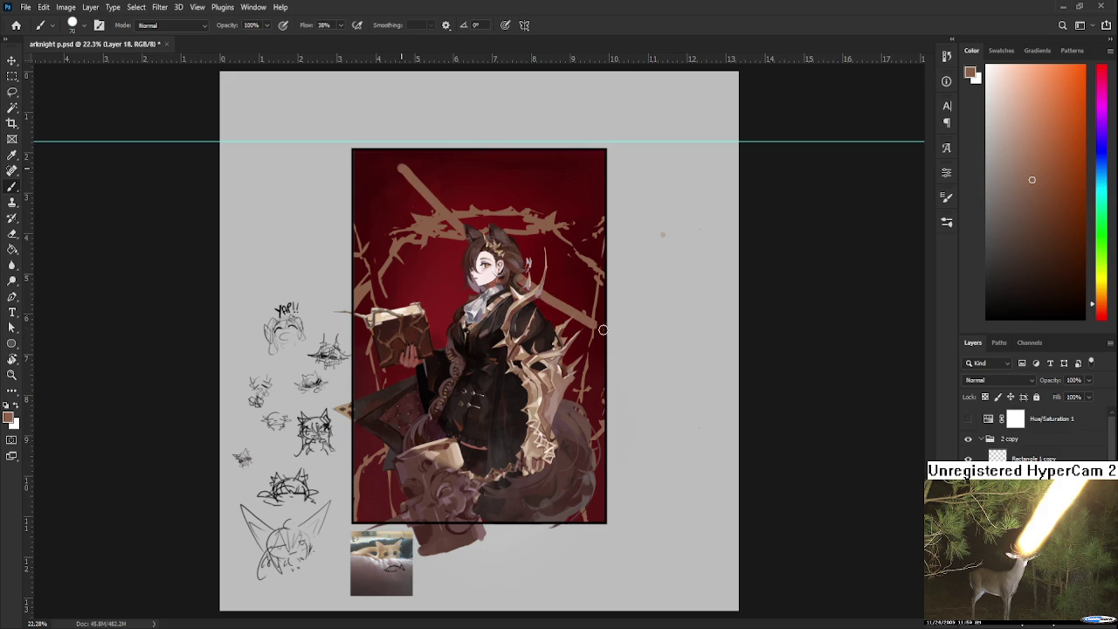
{"action": "mouse_move", "coordinate": [400, 166]}
{"action": "left_mouse_down"}
{"action": "mouse_move", "coordinate": [601, 330]}
{"action": "mouse_move", "coordinate": [414, 306]}
{"action": "left_mouse_up"}
{"action": "key", "text": "ctrl+z"}
{"action": "key", "text": "ctrl+z"}
{"action": "mouse_move", "coordinate": [399, 168]}
{"action": "left_mouse_down"}
{"action": "mouse_move", "coordinate": [421, 274]}
{"action": "mouse_move", "coordinate": [524, 175]}
{"action": "mouse_move", "coordinate": [421, 247]}
{"action": "left_mouse_up"}
{"action": "key", "text": "ctrl+z"}
{"action": "key", "text": "ctrl+z"}
{"action": "key", "text": "ctrl+z"}
Step: Paint the tan scale shape's slanted beam, top peak and right leg, trimming the right edge
{"action": "mouse_move", "coordinate": [543, 176]}
{"action": "left_mouse_down"}
{"action": "mouse_move", "coordinate": [415, 299]}
{"action": "mouse_move", "coordinate": [418, 253]}
{"action": "left_mouse_up"}
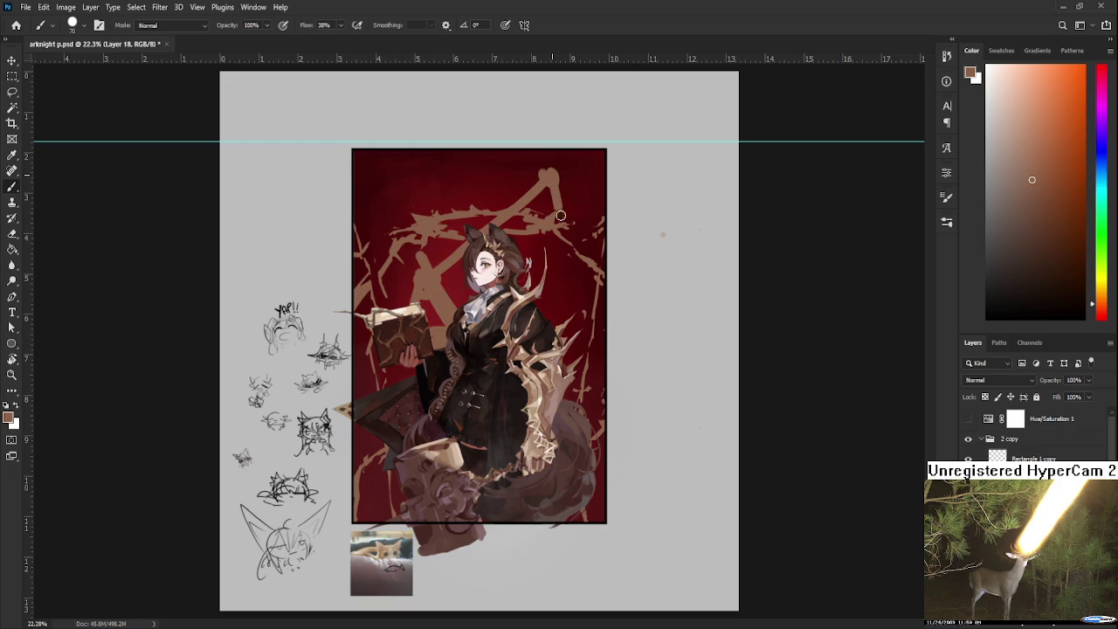
{"action": "left_click_drag", "start_coordinate": [551, 165], "coordinate": [560, 208]}
{"action": "mouse_move", "coordinate": [550, 168]}
{"action": "left_mouse_down"}
{"action": "mouse_move", "coordinate": [599, 231]}
{"action": "mouse_move", "coordinate": [553, 275]}
{"action": "left_mouse_up"}
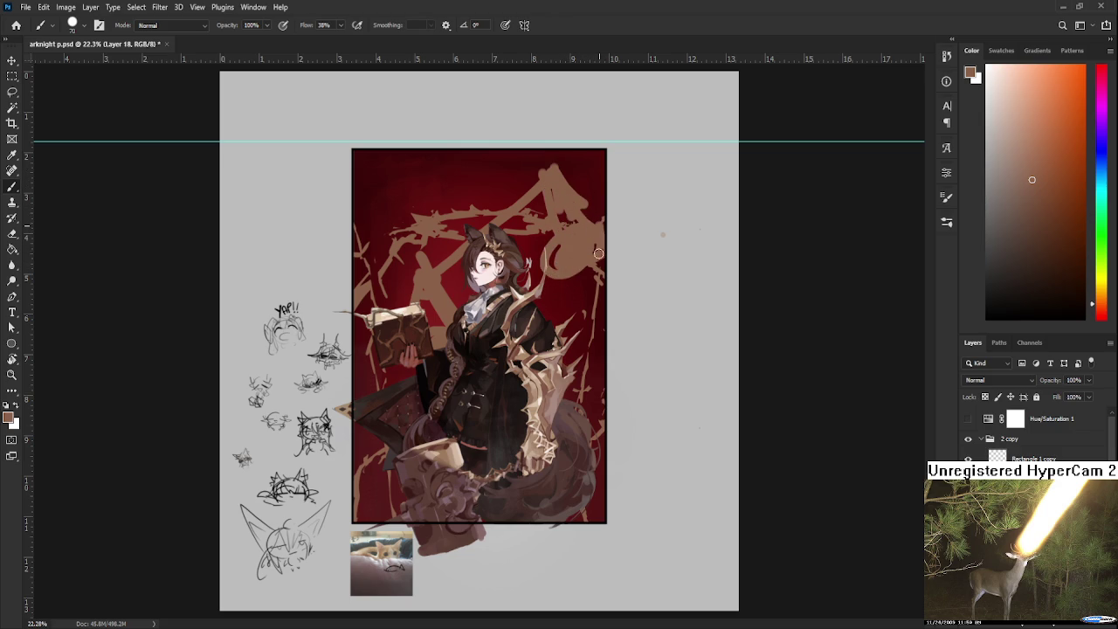
{"action": "key", "text": "e"}
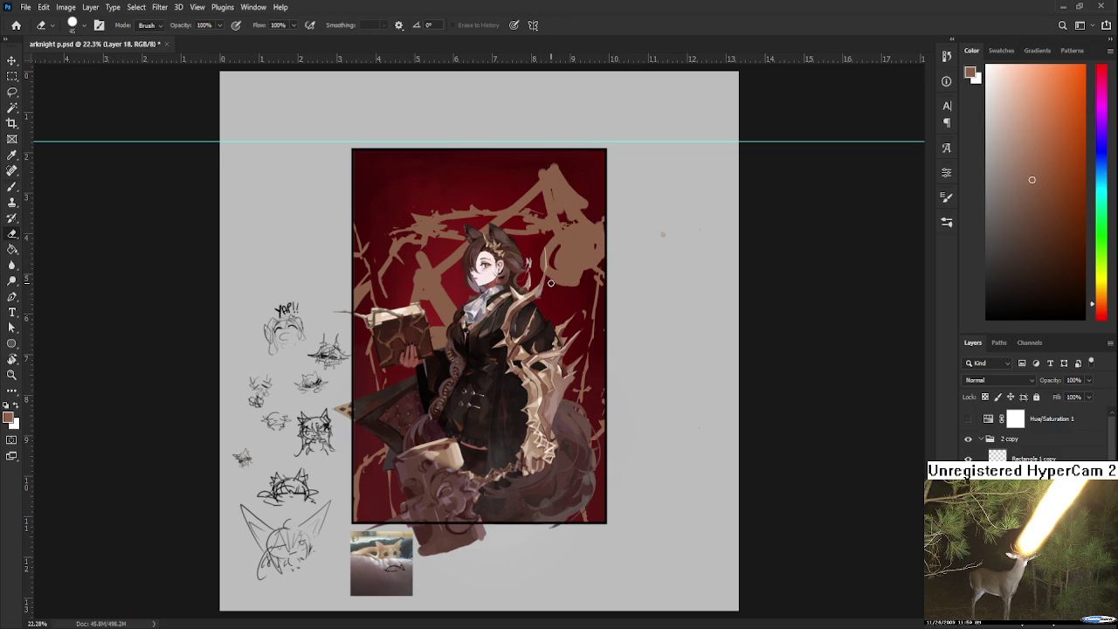
{"action": "left_click_drag", "start_coordinate": [579, 274], "coordinate": [576, 282]}
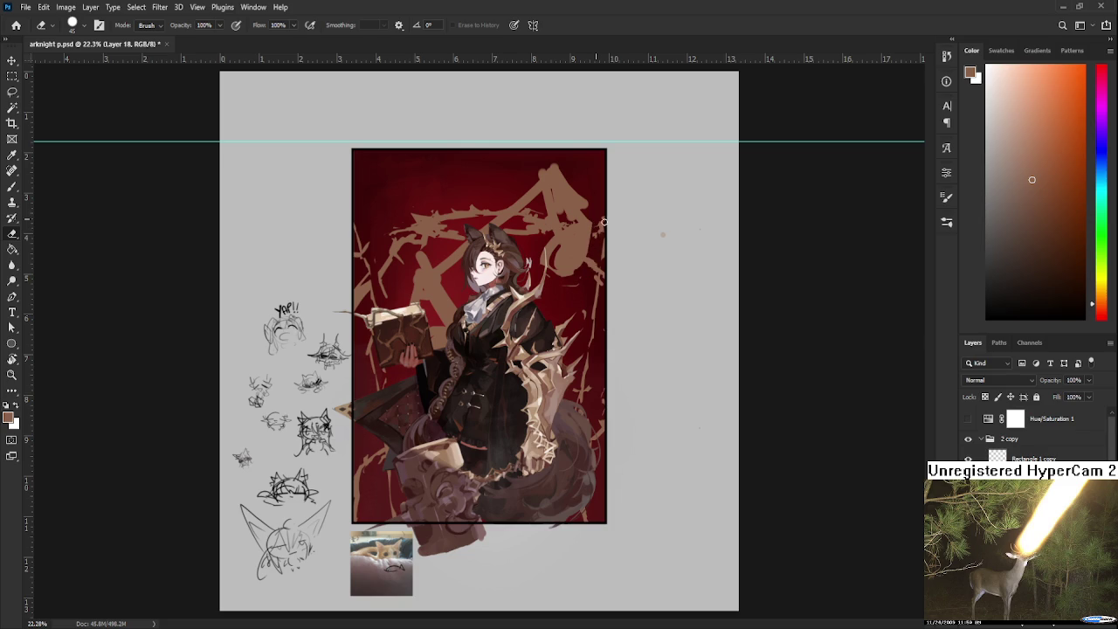
{"action": "key", "text": "b"}
{"action": "left_click_drag", "start_coordinate": [581, 265], "coordinate": [569, 226]}
Step: Clean stray tan near the right edge and add more tan strokes right of and above the head
{"action": "key", "text": "e"}
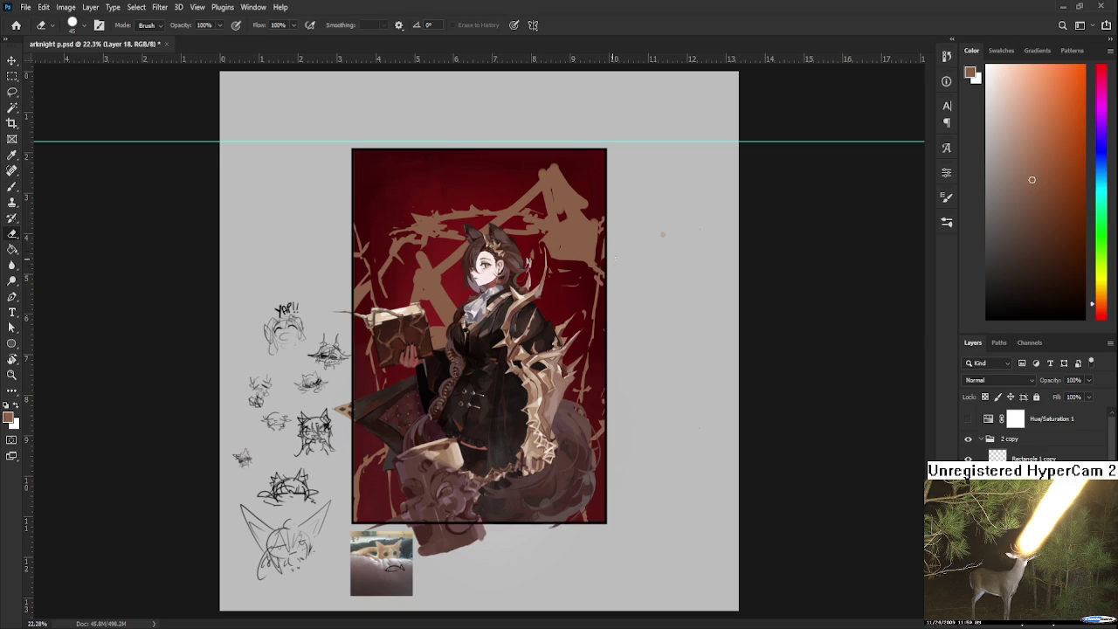
{"action": "left_click_drag", "start_coordinate": [595, 219], "coordinate": [574, 276]}
{"action": "key", "text": "b"}
{"action": "mouse_move", "coordinate": [564, 218]}
{"action": "left_mouse_down"}
{"action": "mouse_move", "coordinate": [562, 257]}
{"action": "mouse_move", "coordinate": [584, 269]}
{"action": "left_mouse_up"}
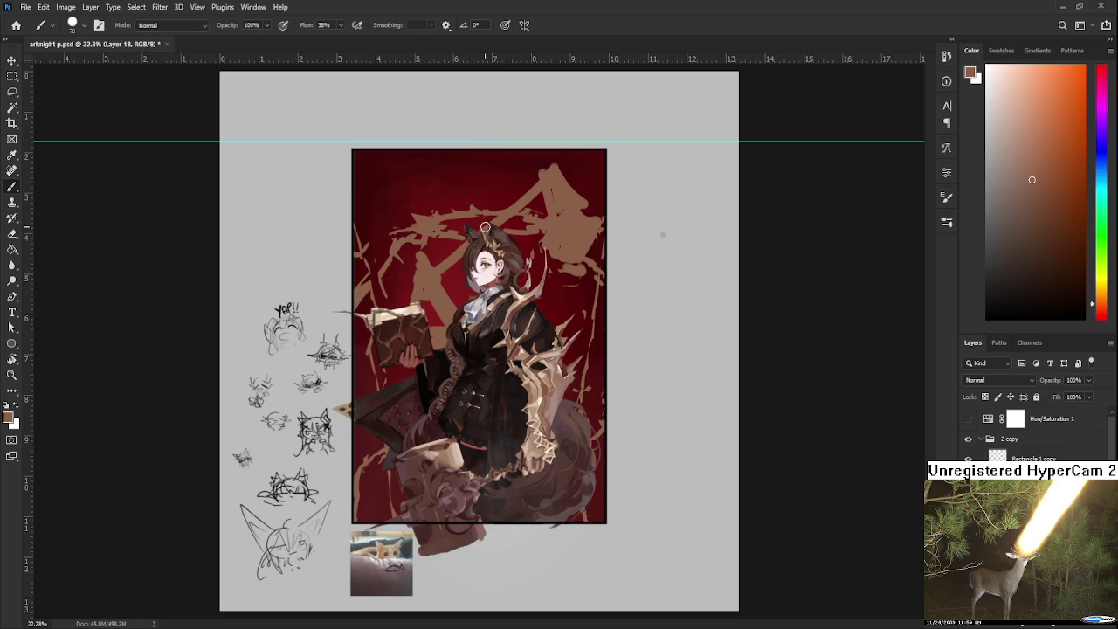
{"action": "left_click_drag", "start_coordinate": [452, 174], "coordinate": [476, 227]}
{"action": "key", "text": "e"}
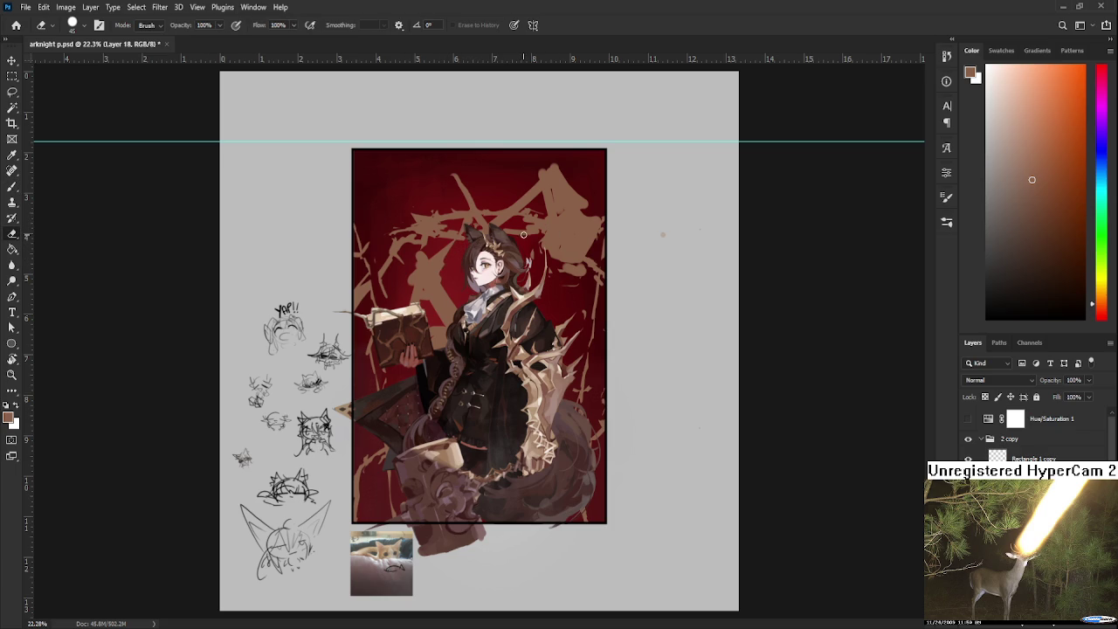
{"action": "key", "text": "b"}
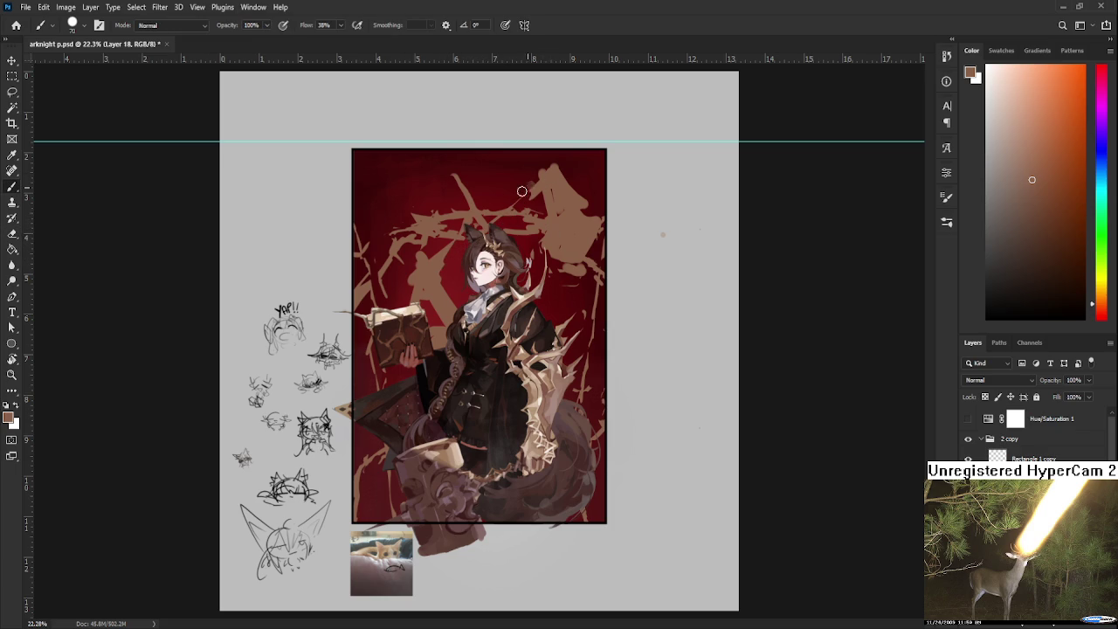
{"action": "key", "text": "e"}
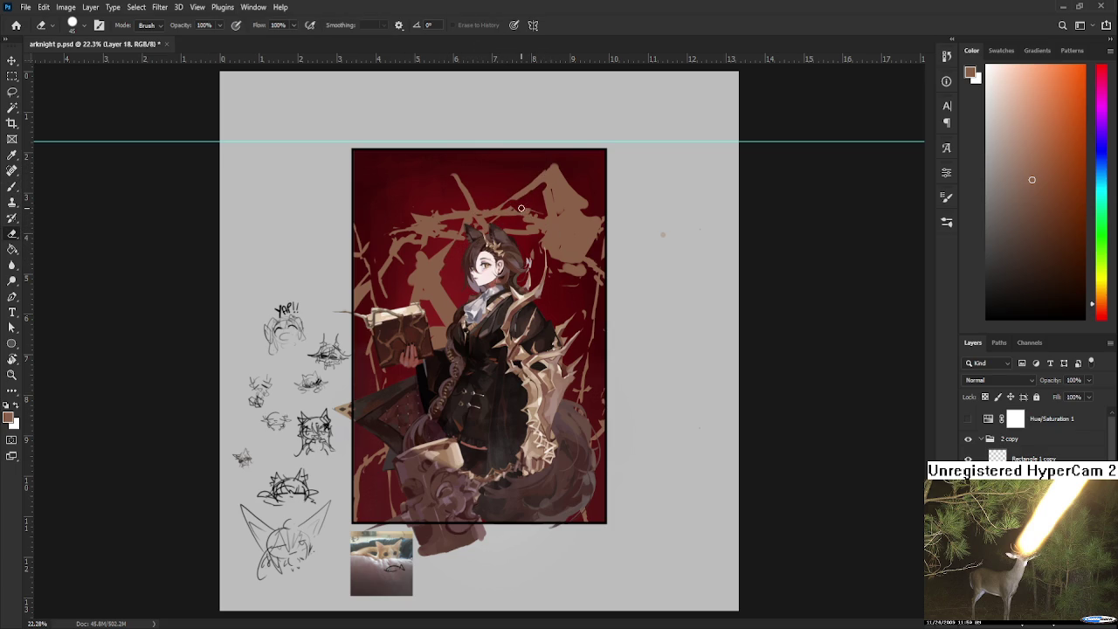
Step: Lasso the upper tan shapes and enlarge them up and to the left with Free Transform
{"action": "key", "text": "l"}
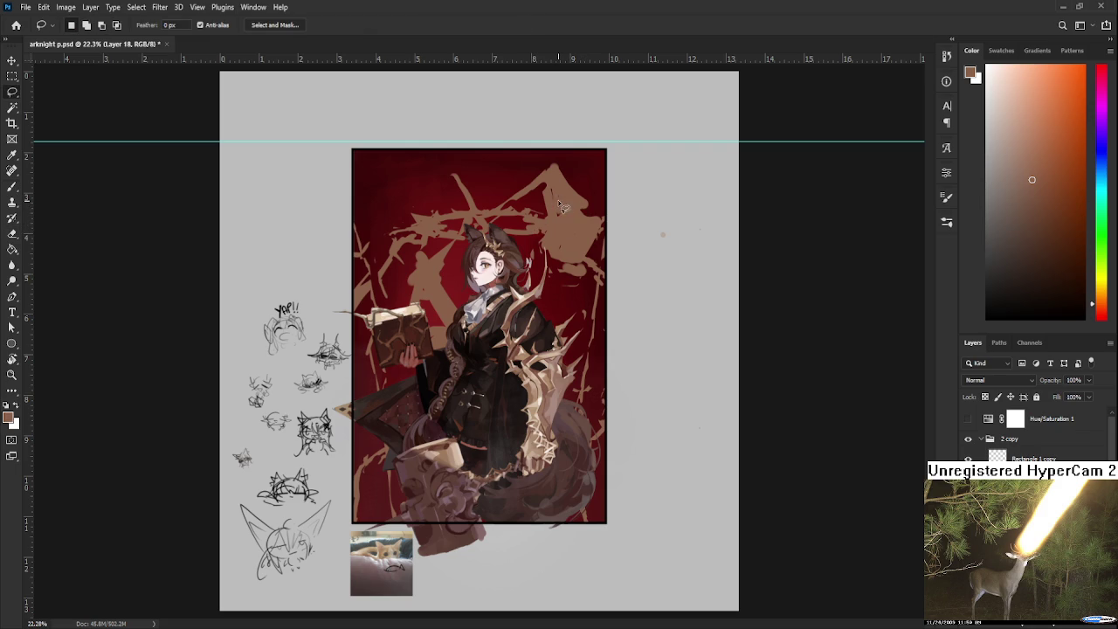
{"action": "mouse_move", "coordinate": [525, 217]}
{"action": "left_mouse_down"}
{"action": "mouse_move", "coordinate": [574, 335]}
{"action": "mouse_move", "coordinate": [568, 306]}
{"action": "left_mouse_up"}
{"action": "left_click_drag", "start_coordinate": [377, 159], "coordinate": [356, 88]}
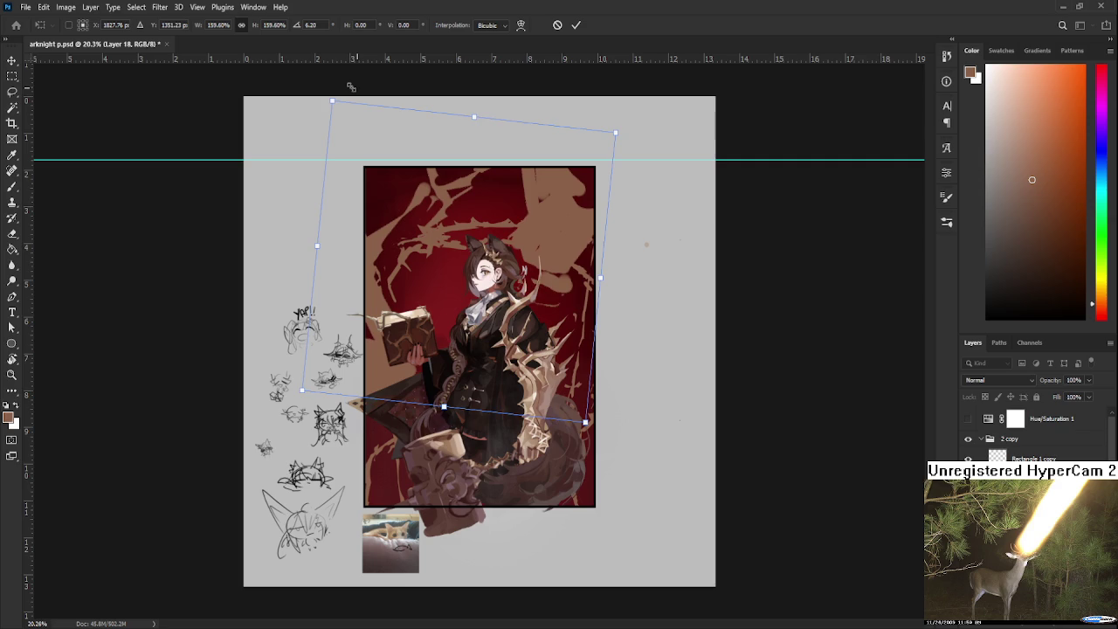
{"action": "left_click_drag", "start_coordinate": [412, 168], "coordinate": [419, 173]}
{"action": "key", "text": "ctrl+z"}
{"action": "scroll", "coordinate": [472, 291], "scroll_direction": "down", "scroll_amount": 1}
{"action": "scroll", "coordinate": [472, 291], "scroll_direction": "down", "scroll_amount": 1}
{"action": "scroll", "coordinate": [476, 332], "scroll_direction": "up", "scroll_amount": 2}
Step: Skew and distort the shapes' corners so they sprawl wider across the red panel
{"action": "left_click_drag", "start_coordinate": [510, 230], "coordinate": [511, 243]}
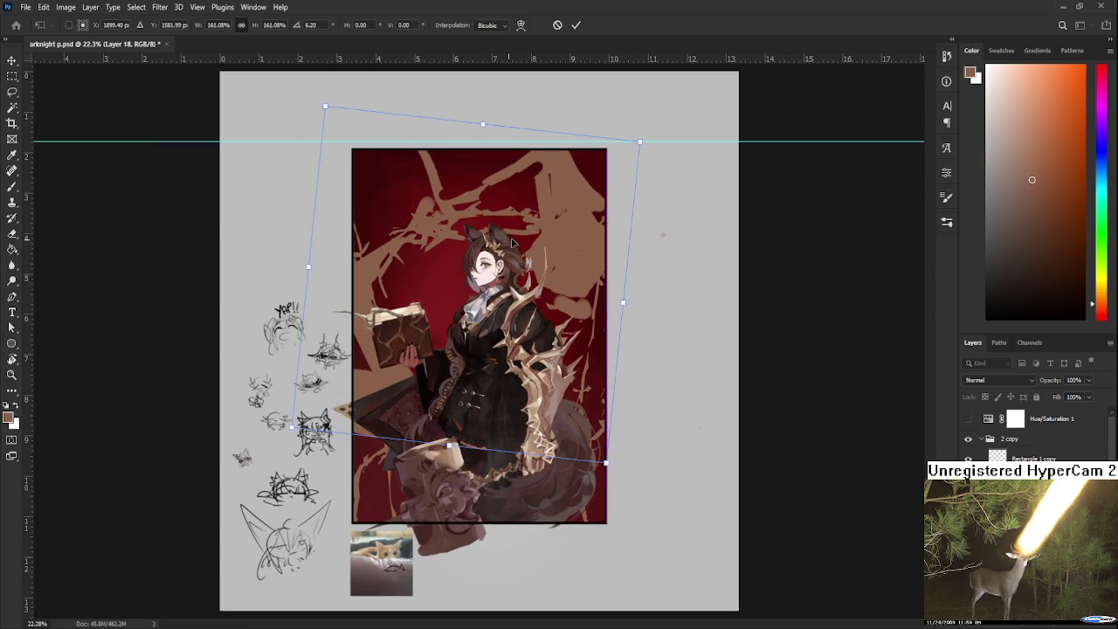
{"action": "mouse_move", "coordinate": [639, 142]}
{"action": "left_mouse_down"}
{"action": "mouse_move", "coordinate": [631, 159]}
{"action": "mouse_move", "coordinate": [644, 147]}
{"action": "left_mouse_up"}
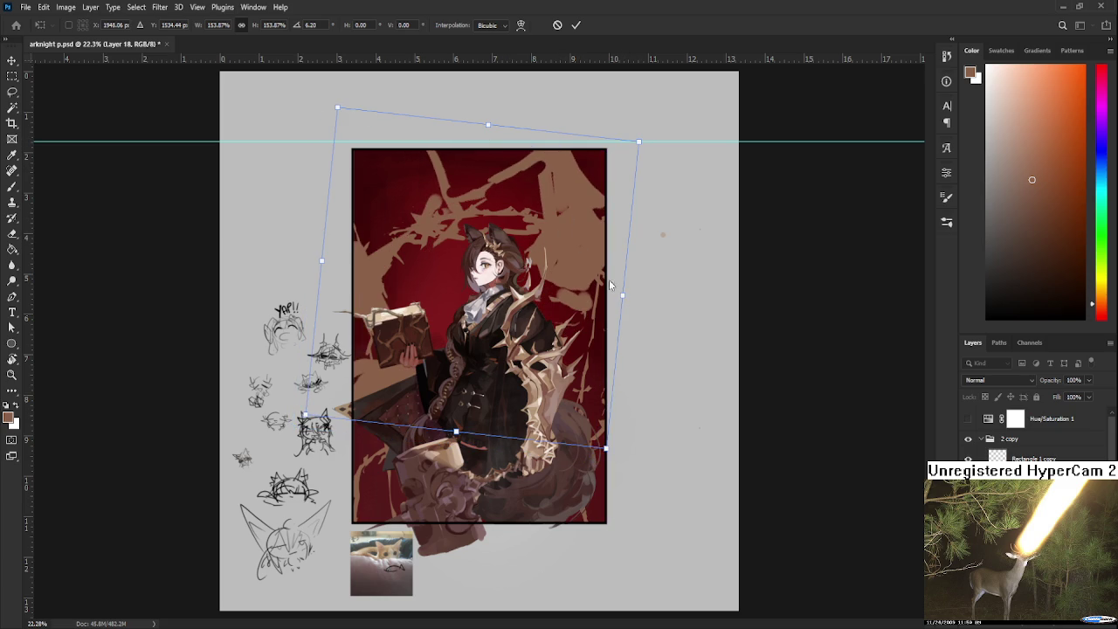
{"action": "left_click_drag", "start_coordinate": [338, 107], "coordinate": [358, 127]}
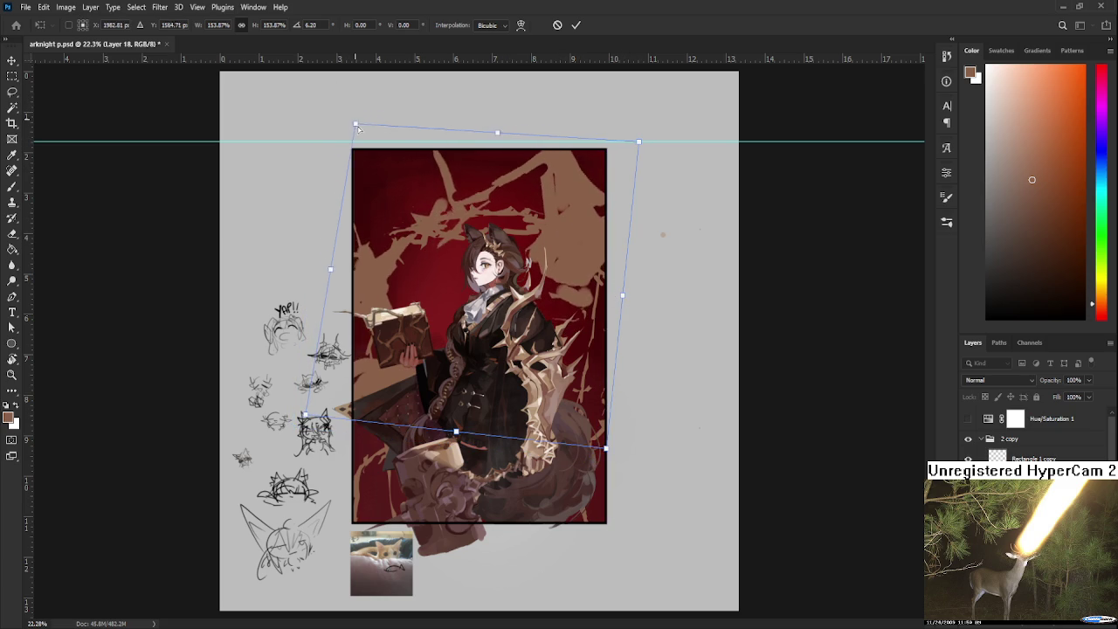
{"action": "left_click_drag", "start_coordinate": [498, 134], "coordinate": [503, 141]}
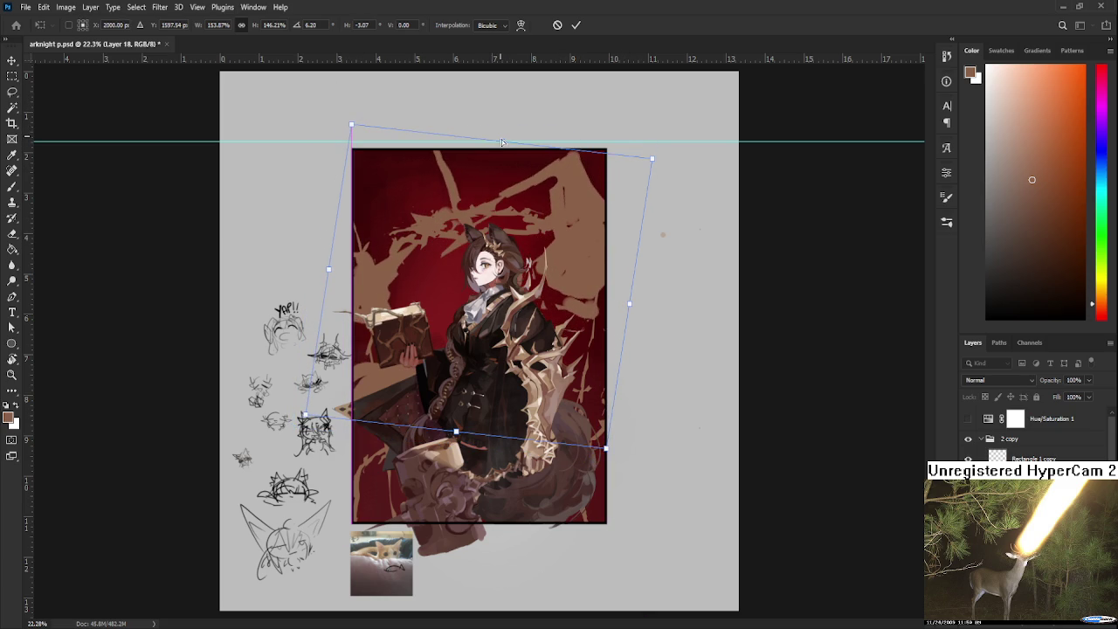
{"action": "left_click_drag", "start_coordinate": [606, 448], "coordinate": [592, 431]}
{"action": "left_click_drag", "start_coordinate": [362, 127], "coordinate": [336, 100]}
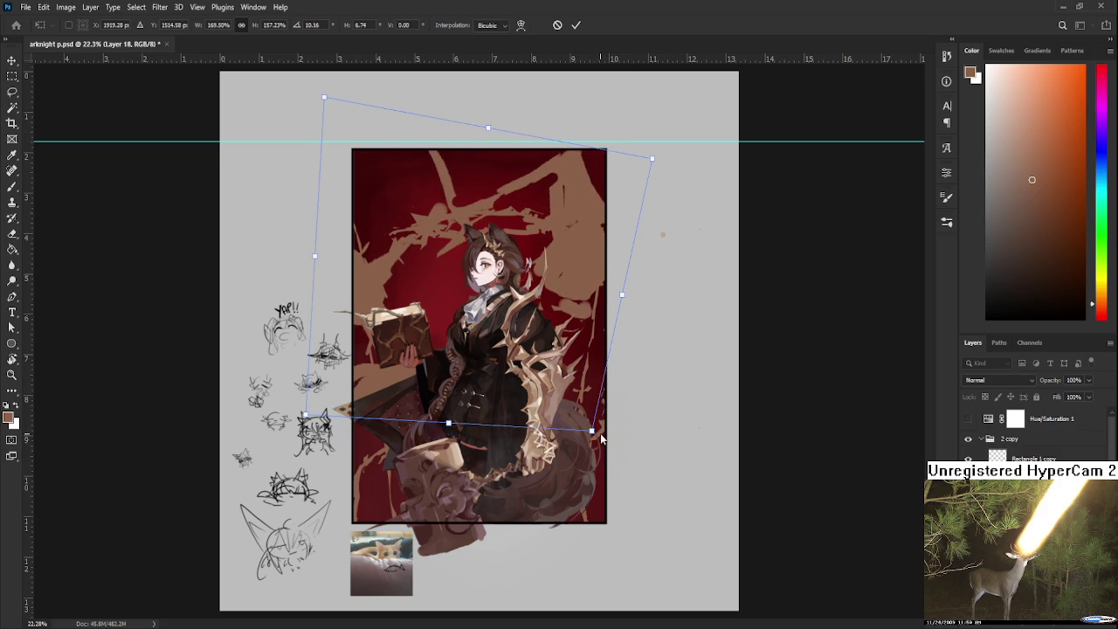
{"action": "left_click_drag", "start_coordinate": [601, 439], "coordinate": [609, 450]}
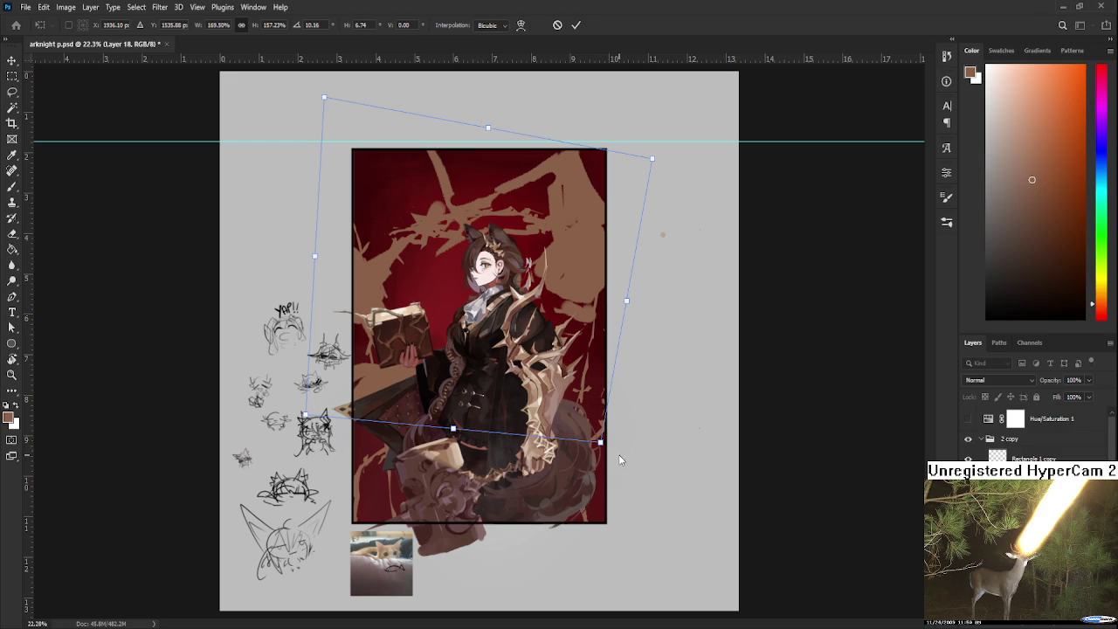
{"action": "mouse_move", "coordinate": [602, 443]}
{"action": "left_mouse_down"}
{"action": "mouse_move", "coordinate": [619, 453]}
{"action": "mouse_move", "coordinate": [598, 449]}
{"action": "left_mouse_up"}
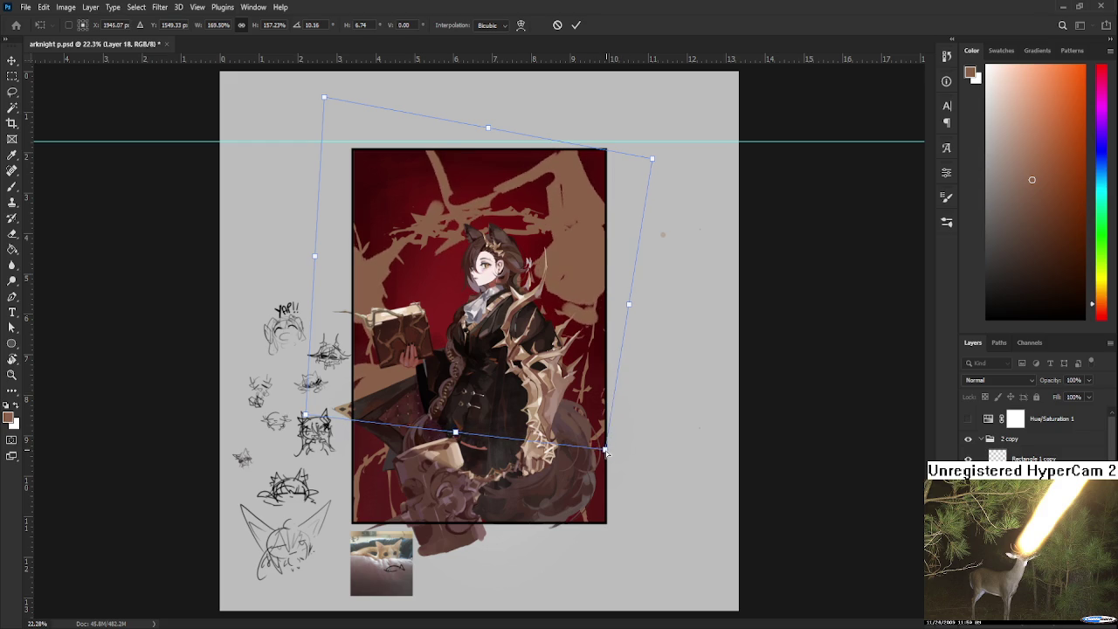
{"action": "left_click_drag", "start_coordinate": [652, 159], "coordinate": [654, 162]}
{"action": "left_click_drag", "start_coordinate": [413, 370], "coordinate": [402, 345]}
Step: Fine-tune the corner handles, shift the shapes right, and apply the transform
{"action": "key", "text": "ctrl+minus"}
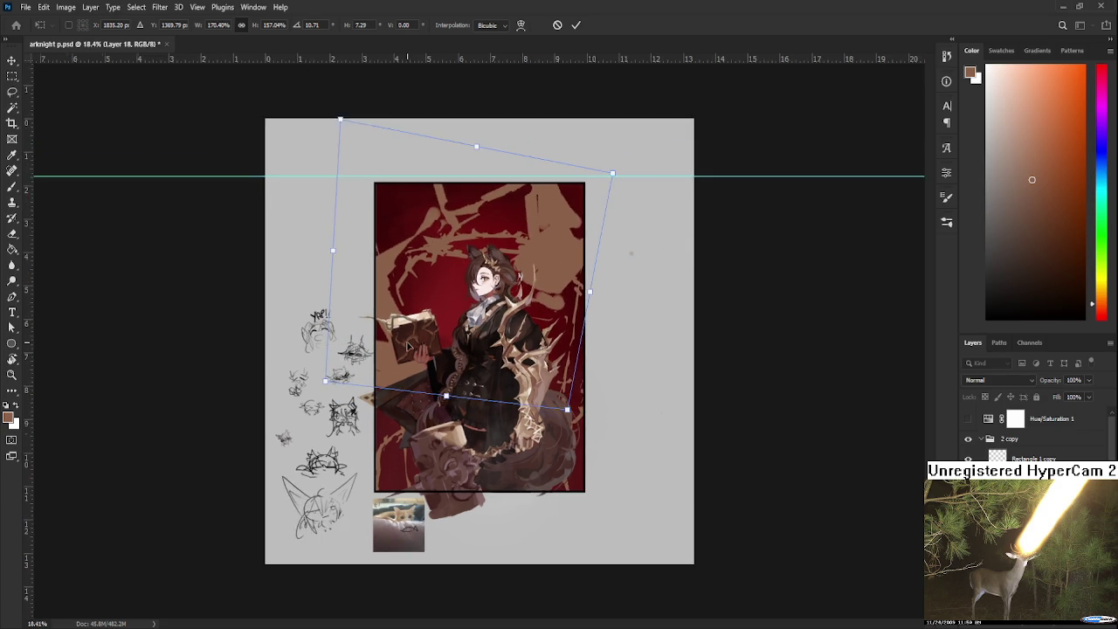
{"action": "mouse_move", "coordinate": [365, 159]}
{"action": "left_mouse_down"}
{"action": "mouse_move", "coordinate": [378, 170]}
{"action": "mouse_move", "coordinate": [360, 153]}
{"action": "mouse_move", "coordinate": [367, 173]}
{"action": "left_mouse_up"}
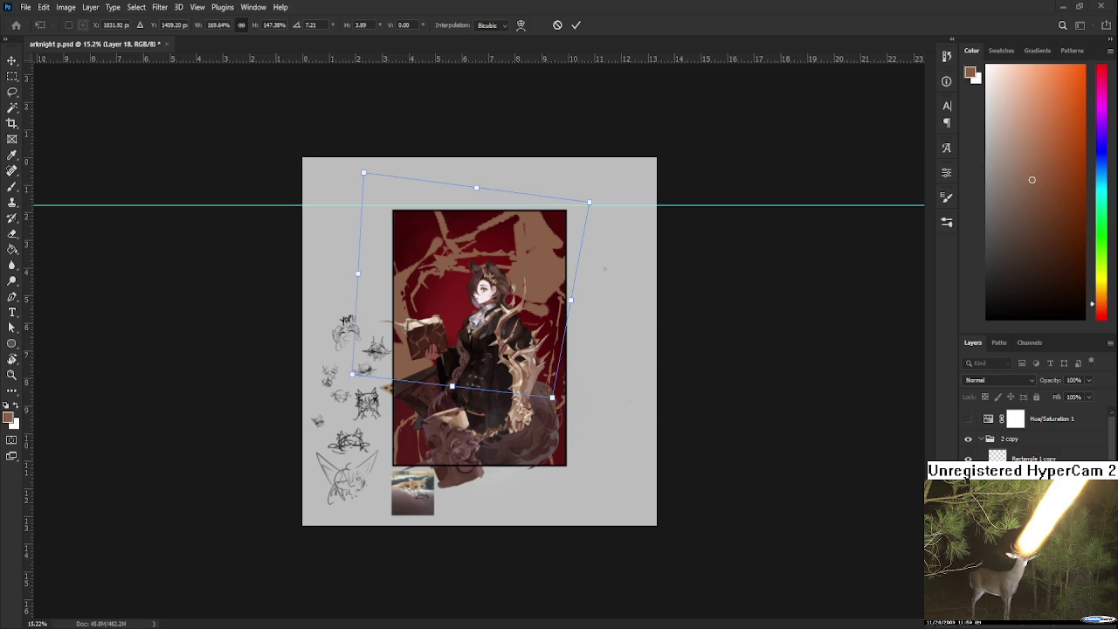
{"action": "scroll", "coordinate": [489, 312], "scroll_direction": "up", "scroll_amount": 1}
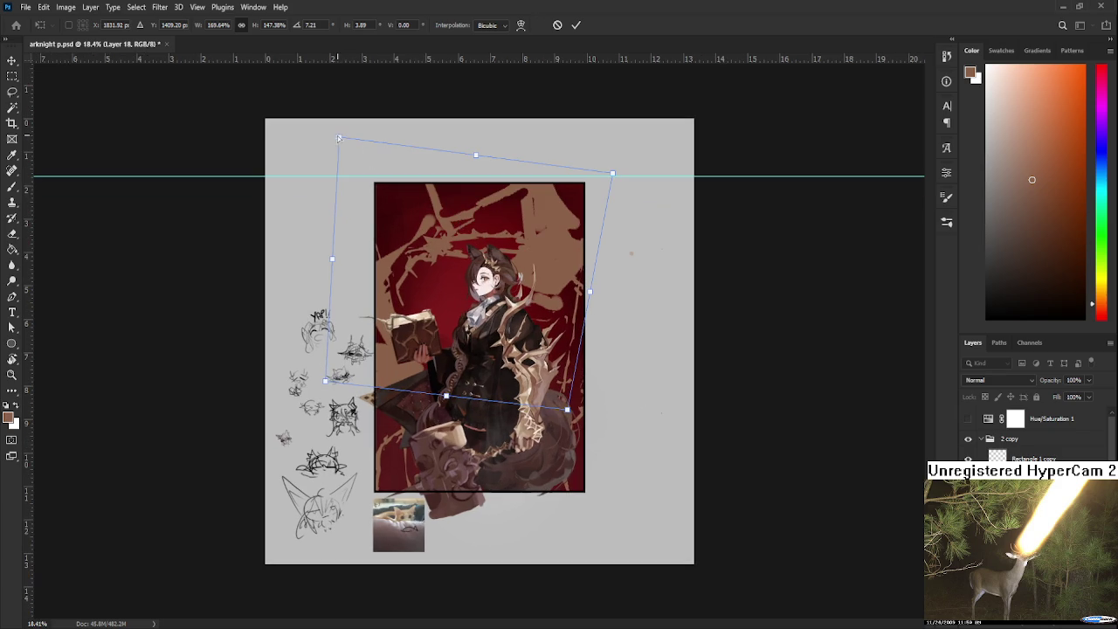
{"action": "left_click_drag", "start_coordinate": [334, 138], "coordinate": [351, 138]}
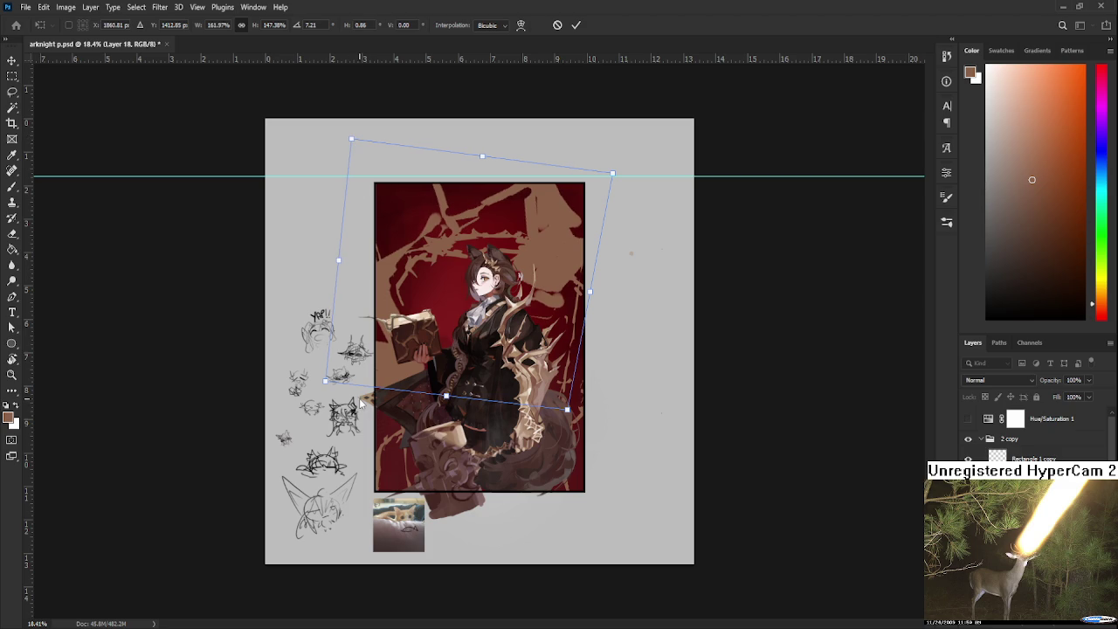
{"action": "left_click_drag", "start_coordinate": [536, 341], "coordinate": [552, 346]}
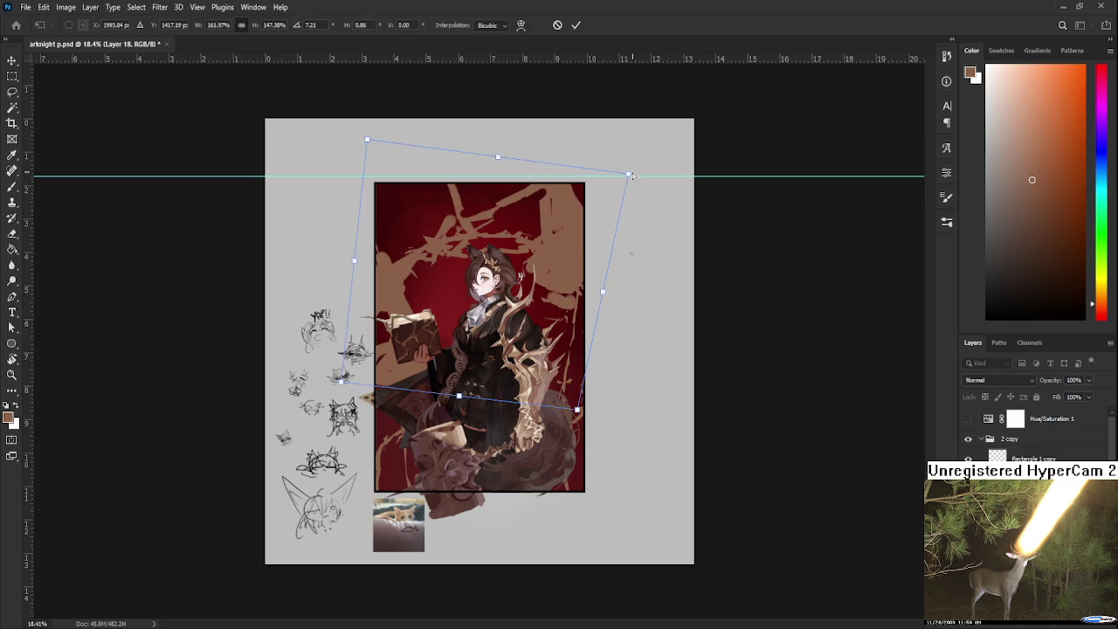
{"action": "left_click_drag", "start_coordinate": [628, 174], "coordinate": [631, 174]}
{"action": "left_click_drag", "start_coordinate": [363, 150], "coordinate": [381, 150]}
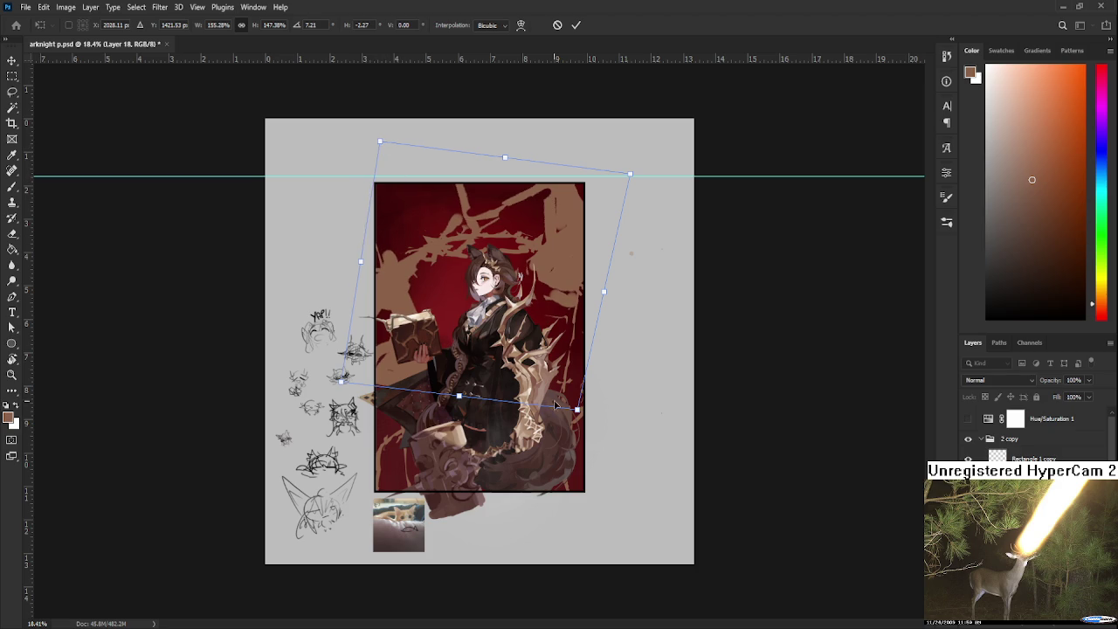
{"action": "left_click_drag", "start_coordinate": [577, 409], "coordinate": [573, 410]}
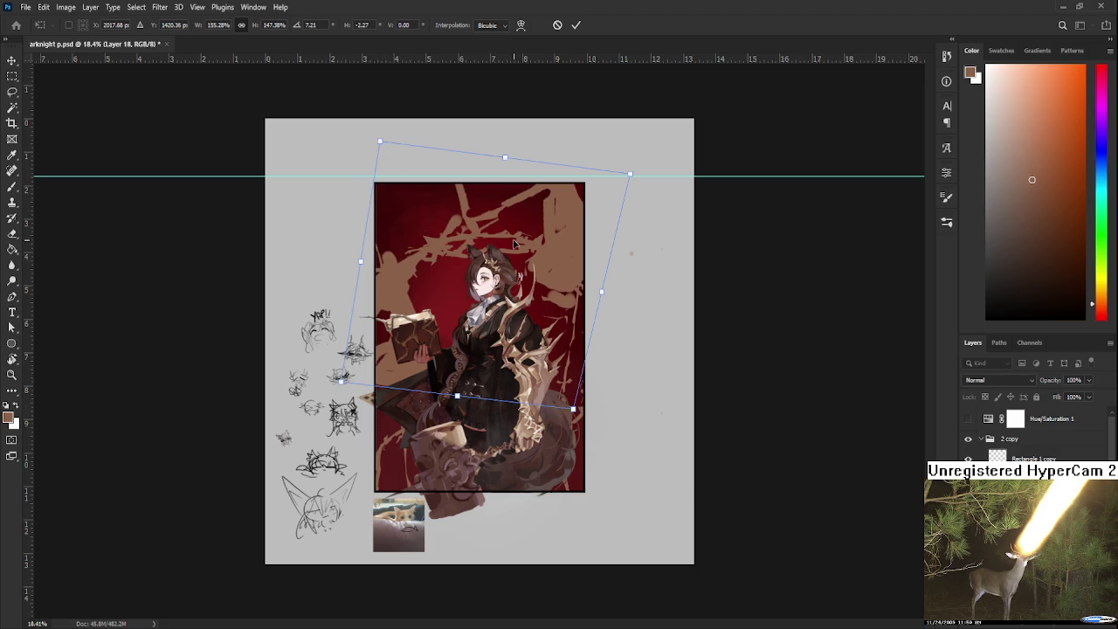
{"action": "key", "text": "Return"}
{"action": "scroll", "coordinate": [515, 245], "scroll_direction": "down", "scroll_amount": 2}
Step: Rotate the tan shapes to a new angle, undoing a top-left corner skew
{"action": "scroll", "coordinate": [515, 245], "scroll_direction": "down", "scroll_amount": 2}
{"action": "scroll", "coordinate": [515, 243], "scroll_direction": "up", "scroll_amount": 1}
{"action": "scroll", "coordinate": [515, 243], "scroll_direction": "up", "scroll_amount": 1}
{"action": "scroll", "coordinate": [514, 244], "scroll_direction": "up", "scroll_amount": 1}
{"action": "key", "text": "ctrl+t"}
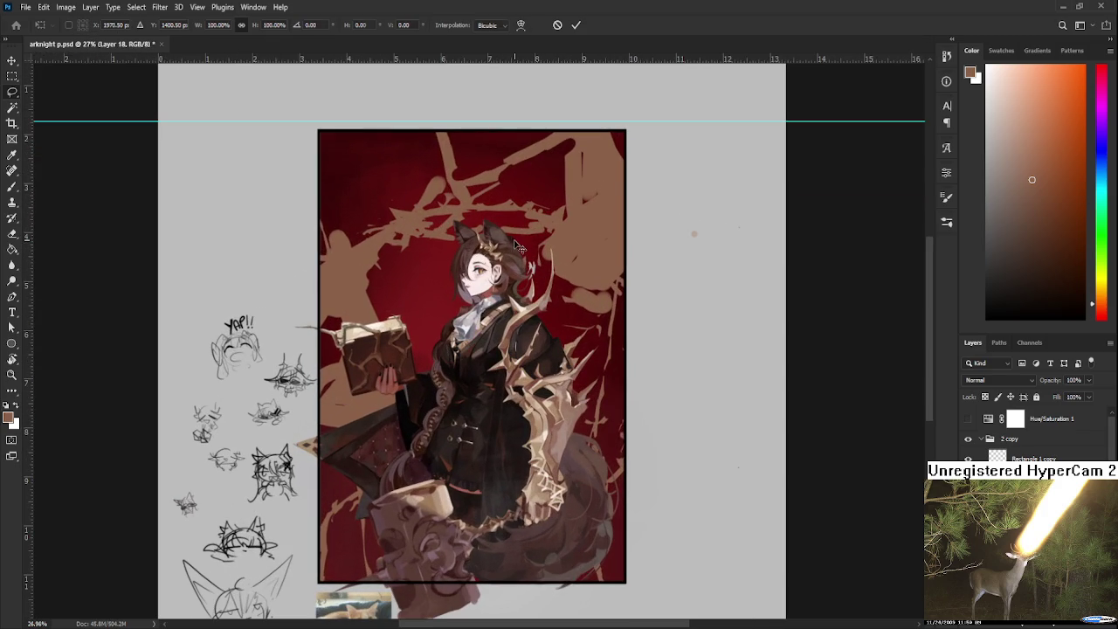
{"action": "left_click_drag", "start_coordinate": [500, 231], "coordinate": [494, 259]}
{"action": "mouse_move", "coordinate": [690, 170]}
{"action": "left_mouse_down"}
{"action": "mouse_move", "coordinate": [628, 94]}
{"action": "mouse_move", "coordinate": [694, 177]}
{"action": "left_mouse_up"}
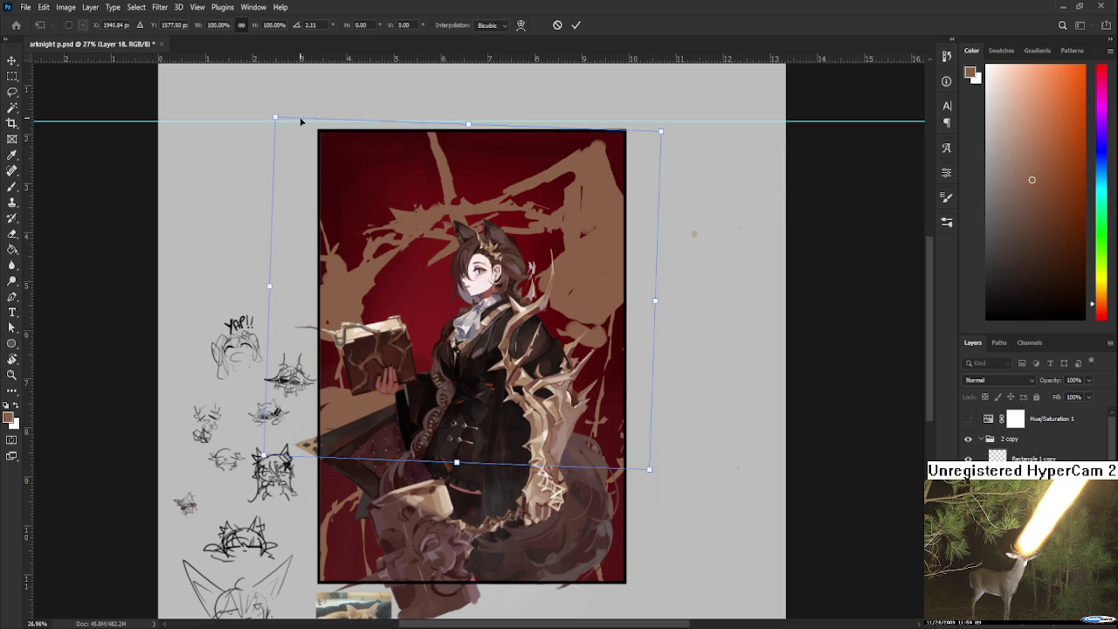
{"action": "left_click_drag", "start_coordinate": [275, 117], "coordinate": [237, 68]}
{"action": "key", "text": "ctrl+z"}
Step: Pull in the bottom-right corner, skew the top edge left, shift the shapes right, and commit
{"action": "scroll", "coordinate": [647, 494], "scroll_direction": "up", "scroll_amount": 1}
{"action": "left_click_drag", "start_coordinate": [648, 495], "coordinate": [634, 464]}
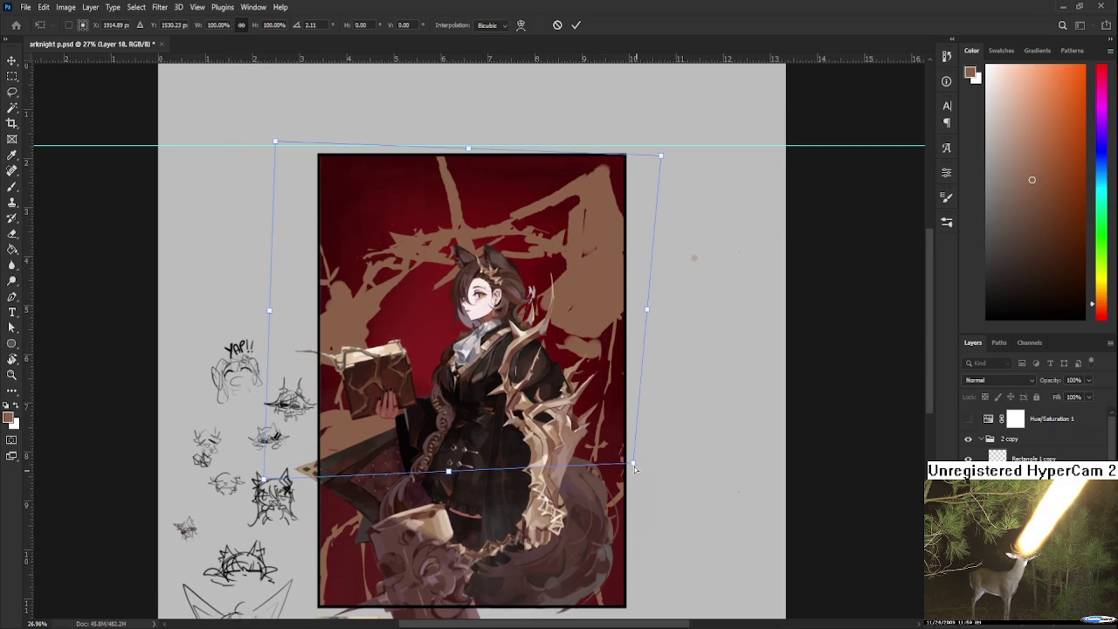
{"action": "left_click_drag", "start_coordinate": [468, 149], "coordinate": [431, 156]}
{"action": "mouse_move", "coordinate": [518, 292]}
{"action": "left_mouse_down"}
{"action": "mouse_move", "coordinate": [511, 285]}
{"action": "mouse_move", "coordinate": [532, 287]}
{"action": "left_mouse_up"}
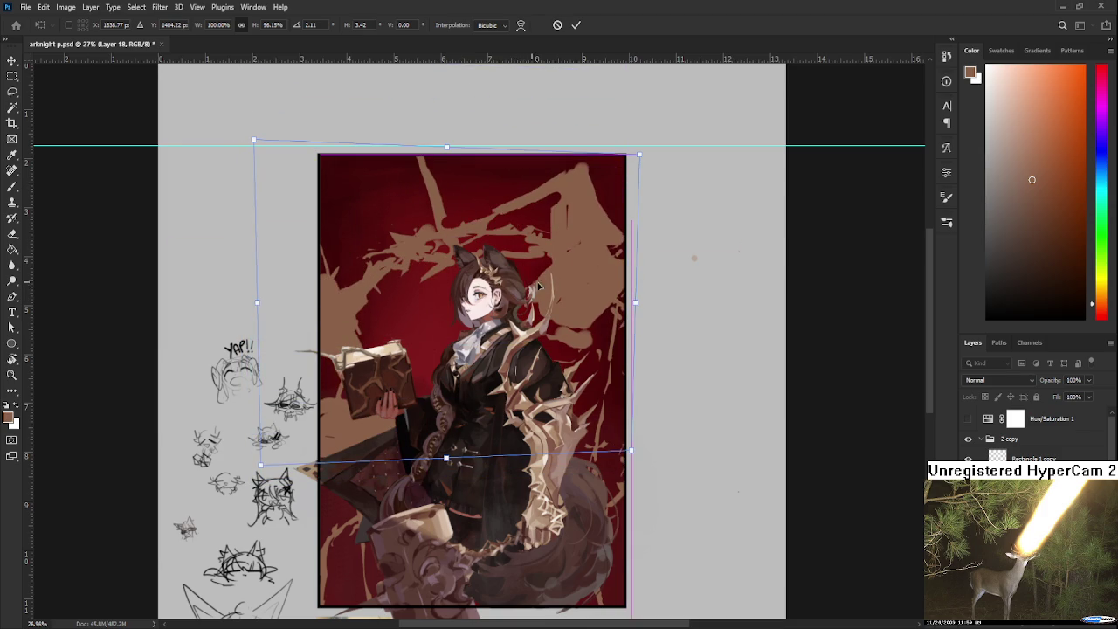
{"action": "scroll", "coordinate": [540, 284], "scroll_direction": "down", "scroll_amount": 2}
{"action": "left_click_drag", "start_coordinate": [540, 285], "coordinate": [550, 287]}
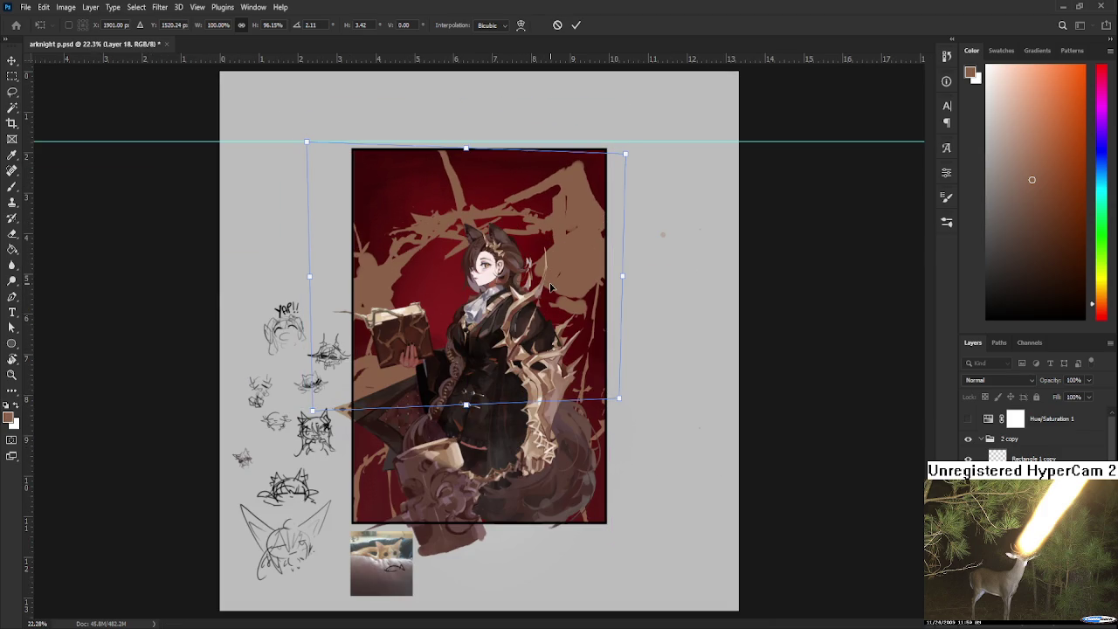
{"action": "key", "text": "Return"}
Step: Toggle undo and redo to compare the splash shapes before and after the transform
{"action": "key", "text": "l"}
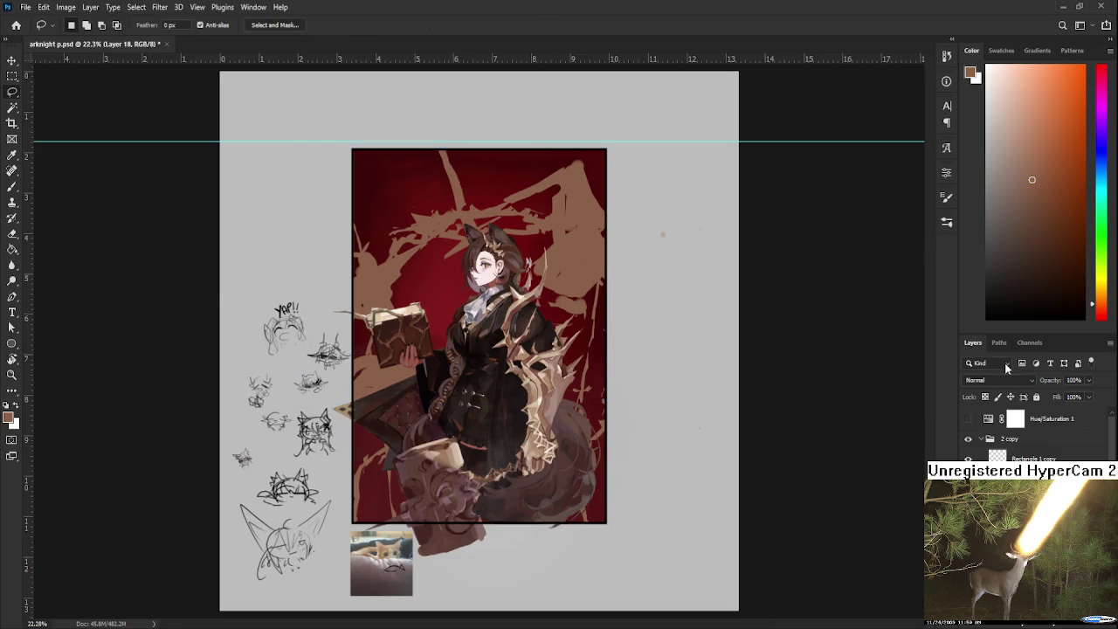
{"action": "key", "text": "ctrl+z"}
{"action": "key", "text": "ctrl+shift+z"}
{"action": "key", "text": "ctrl+z"}
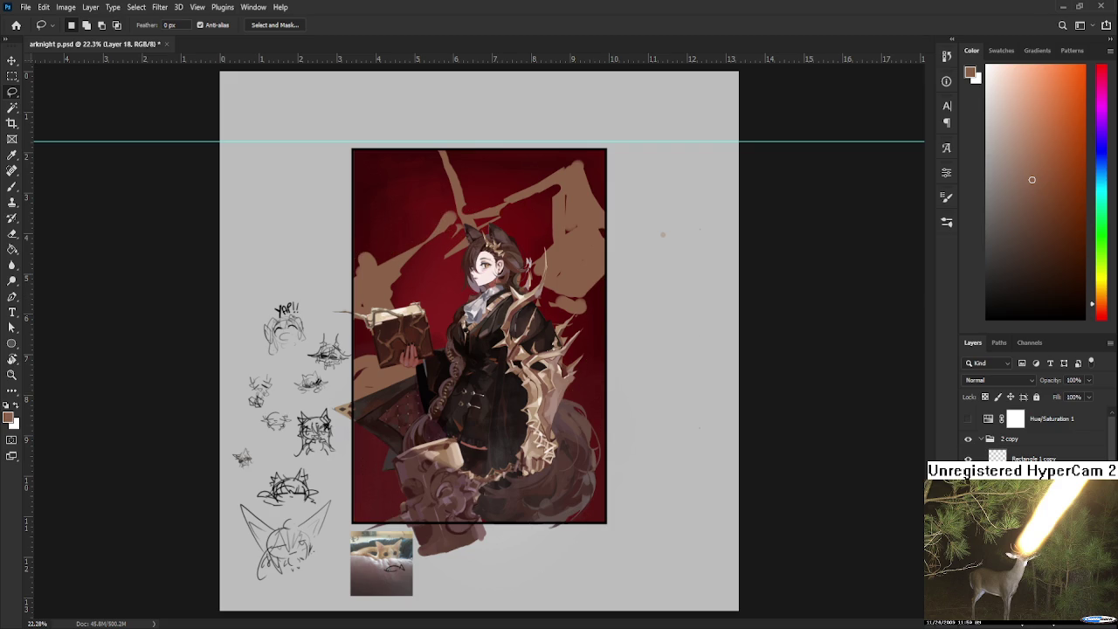
{"action": "key", "text": "ctrl+z"}
{"action": "key", "text": "ctrl+shift+z"}
{"action": "scroll", "coordinate": [550, 315], "scroll_direction": "down", "scroll_amount": 1}
Step: Enlarge the brown splash shapes to about 113.77%, nudge them right, and commit
{"action": "key", "text": "ctrl+t"}
{"action": "mouse_move", "coordinate": [611, 282]}
{"action": "left_mouse_down"}
{"action": "mouse_move", "coordinate": [649, 284]}
{"action": "mouse_move", "coordinate": [566, 314]}
{"action": "left_mouse_up"}
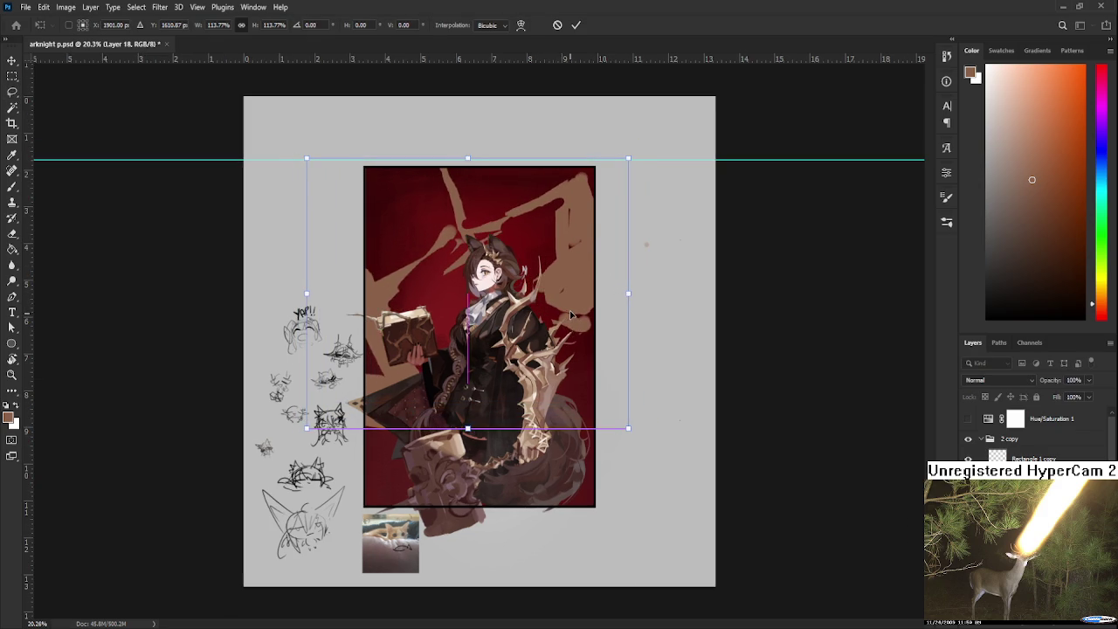
{"action": "left_click_drag", "start_coordinate": [497, 348], "coordinate": [495, 350]}
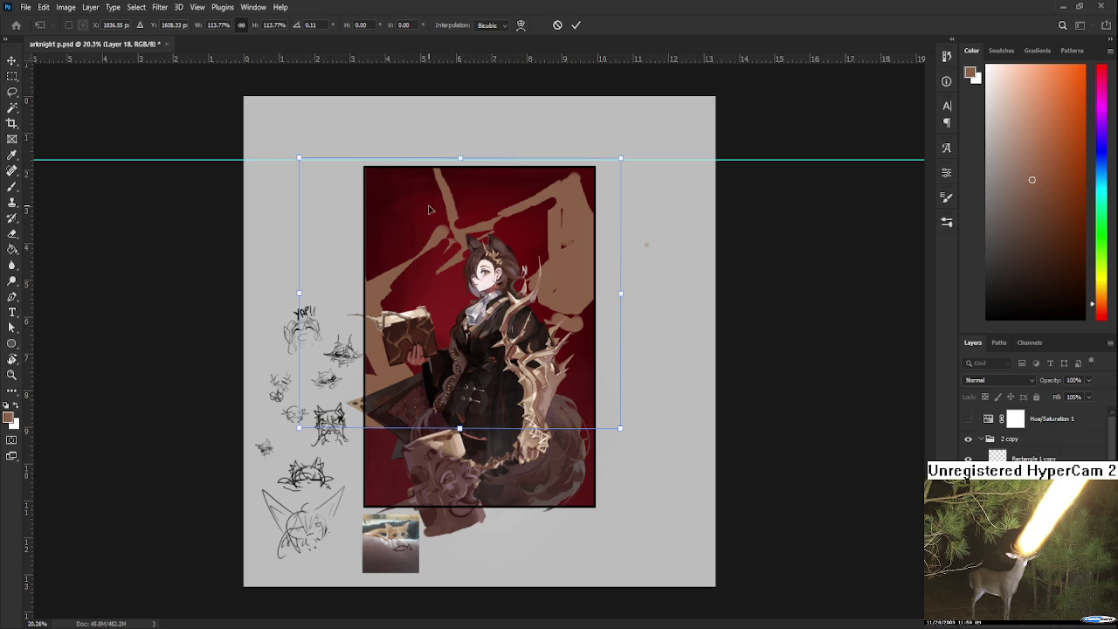
{"action": "scroll", "coordinate": [515, 246], "scroll_direction": "up", "scroll_amount": 1}
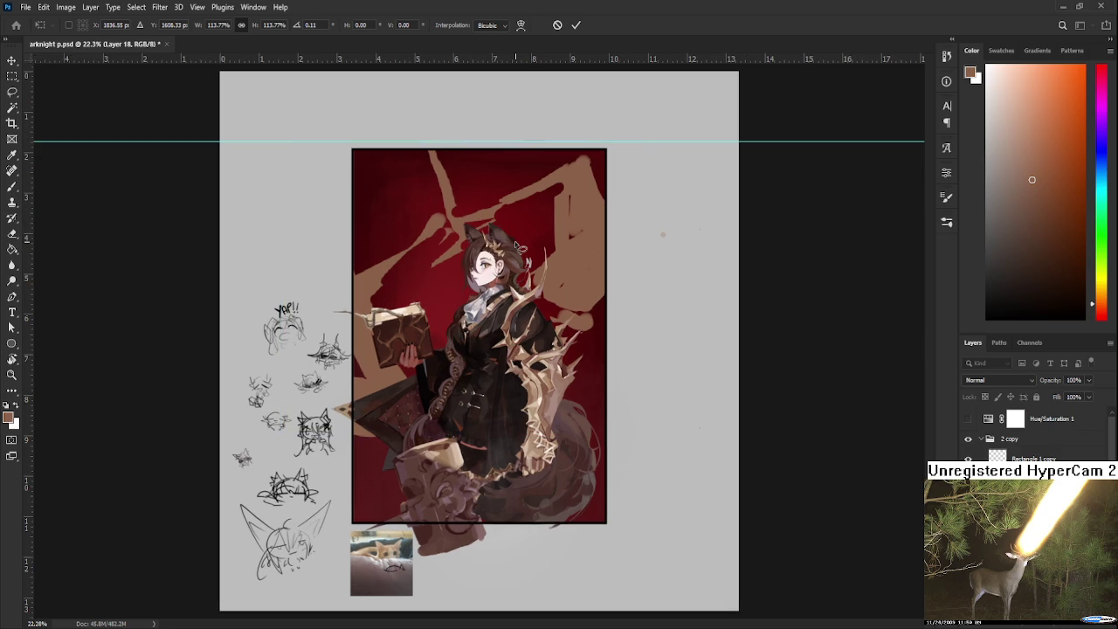
{"action": "key", "text": "Return"}
{"action": "scroll", "coordinate": [517, 247], "scroll_direction": "down", "scroll_amount": 2}
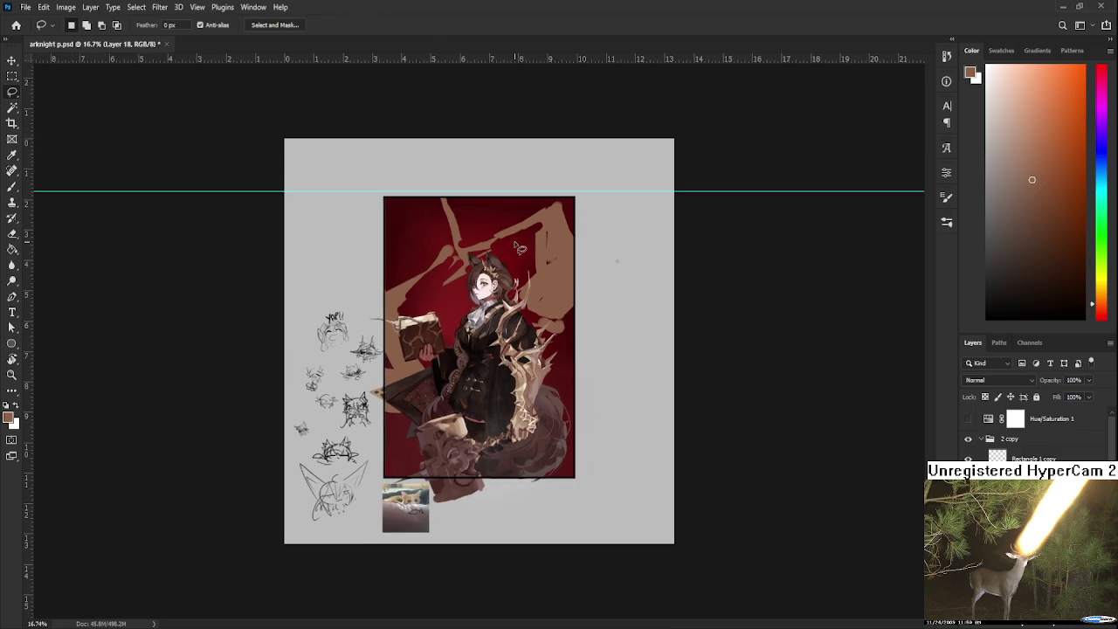
Step: Zoom in on the upper right of the artwork and switch to the Brush tool
{"action": "scroll", "coordinate": [519, 248], "scroll_direction": "up", "scroll_amount": 2}
{"action": "scroll", "coordinate": [519, 248], "scroll_direction": "up", "scroll_amount": 4}
{"action": "scroll", "coordinate": [483, 267], "scroll_direction": "down", "scroll_amount": 2}
{"action": "scroll", "coordinate": [484, 267], "scroll_direction": "down", "scroll_amount": 2}
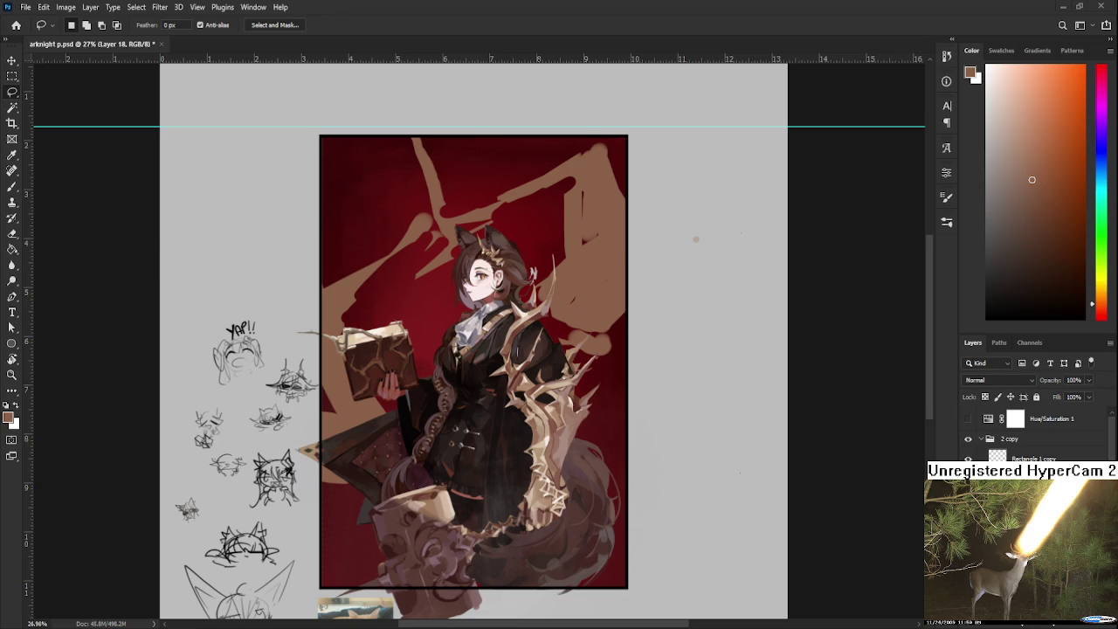
{"action": "key", "text": "b"}
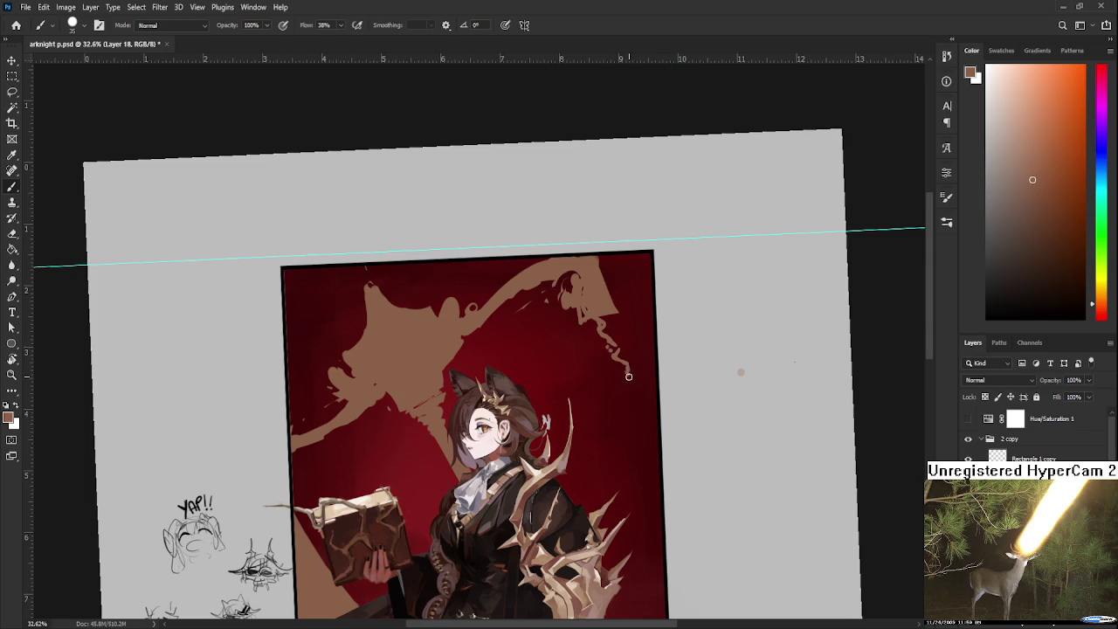
Step: Paint tan drip strands down from the silhouette's right arm, ending in a curved hook
{"action": "left_click_drag", "start_coordinate": [618, 352], "coordinate": [636, 395]}
{"action": "key", "text": "e"}
{"action": "key", "text": "b"}
{"action": "mouse_move", "coordinate": [617, 365]}
{"action": "left_mouse_down"}
{"action": "mouse_move", "coordinate": [634, 444]}
{"action": "mouse_move", "coordinate": [615, 439]}
{"action": "left_mouse_up"}
{"action": "key", "text": "e"}
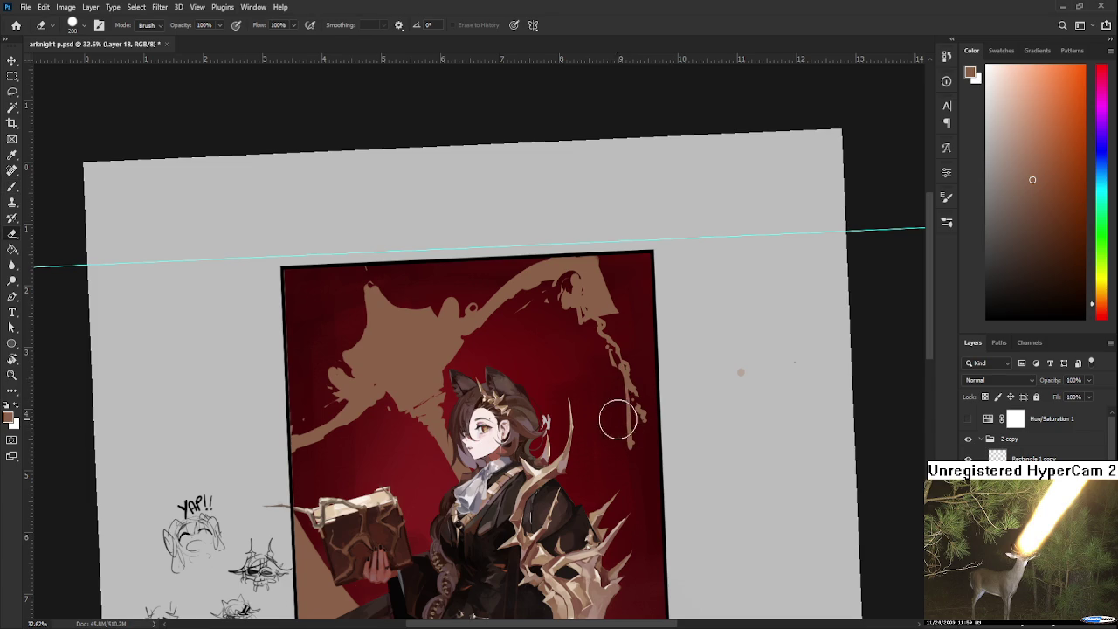
{"action": "key", "text": "b"}
{"action": "mouse_move", "coordinate": [632, 384]}
{"action": "left_mouse_down"}
{"action": "mouse_move", "coordinate": [654, 403]}
{"action": "mouse_move", "coordinate": [656, 393]}
{"action": "left_mouse_up"}
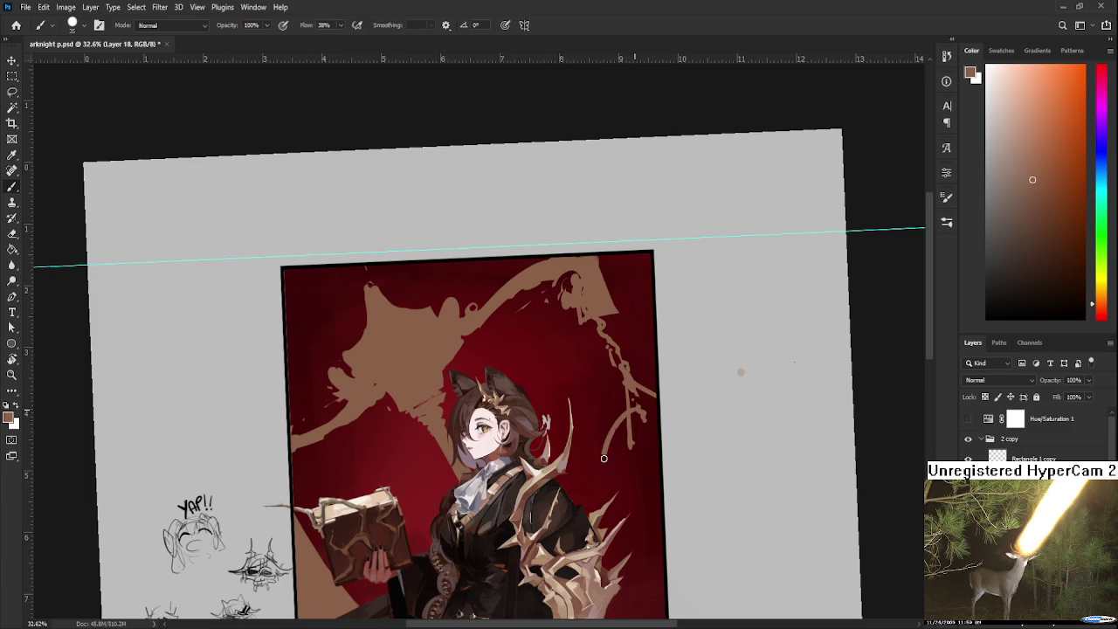
{"action": "mouse_move", "coordinate": [633, 416]}
{"action": "left_mouse_down"}
{"action": "mouse_move", "coordinate": [642, 443]}
{"action": "mouse_move", "coordinate": [611, 467]}
{"action": "mouse_move", "coordinate": [657, 471]}
{"action": "mouse_move", "coordinate": [638, 438]}
{"action": "mouse_move", "coordinate": [643, 468]}
{"action": "mouse_move", "coordinate": [660, 476]}
{"action": "mouse_move", "coordinate": [621, 480]}
{"action": "left_mouse_up"}
Step: Tilt the canvas view, then erase and repaint to thin the chains and shape the pan
{"action": "key", "text": "r"}
{"action": "mouse_move", "coordinate": [691, 400]}
{"action": "left_mouse_down"}
{"action": "mouse_move", "coordinate": [610, 421]}
{"action": "mouse_move", "coordinate": [596, 351]}
{"action": "left_mouse_up"}
{"action": "key", "text": "Escape"}
{"action": "key", "text": "e"}
{"action": "key", "text": "b"}
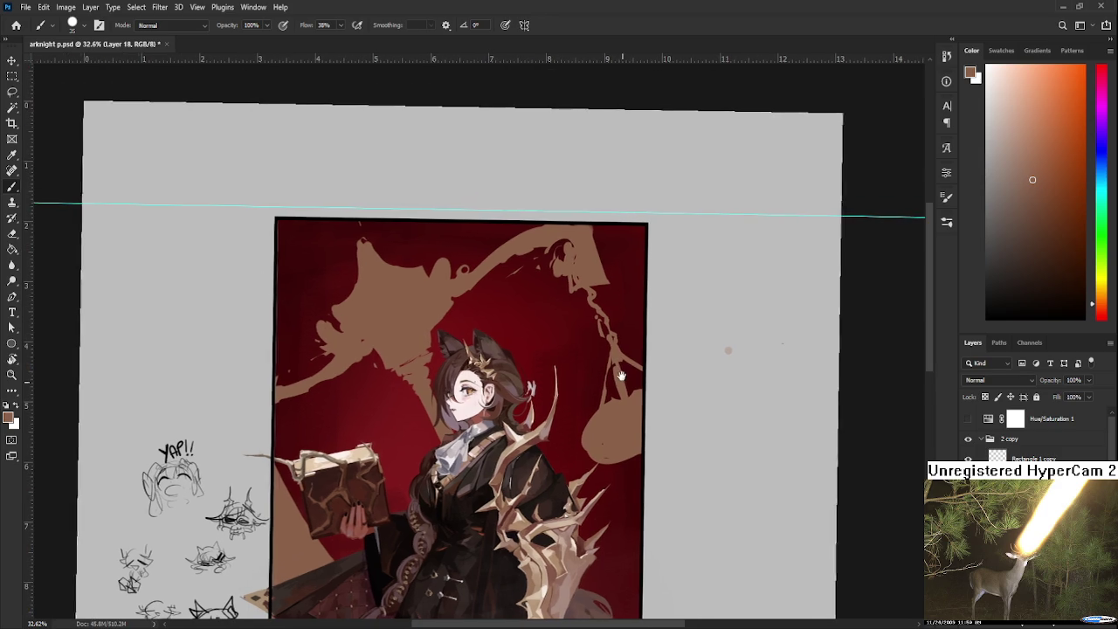
{"action": "key", "text": "e"}
{"action": "left_click_drag", "start_coordinate": [612, 349], "coordinate": [635, 404]}
{"action": "key", "text": "b"}
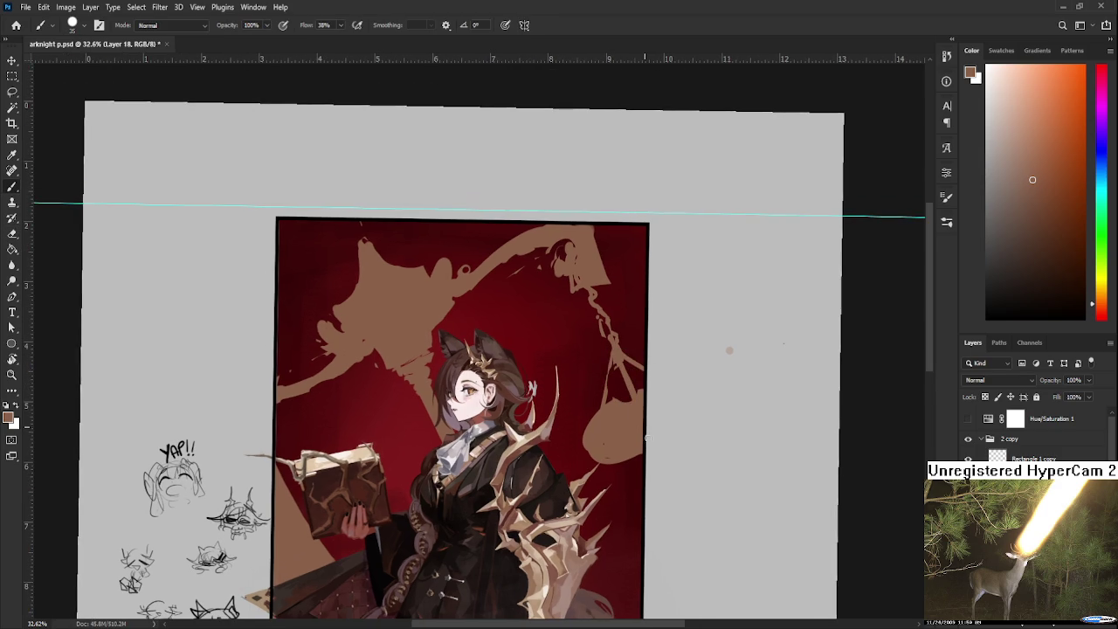
Step: Trim the pan's edges and paint along its left side
{"action": "key", "text": "e"}
{"action": "left_click_drag", "start_coordinate": [594, 367], "coordinate": [581, 420]}
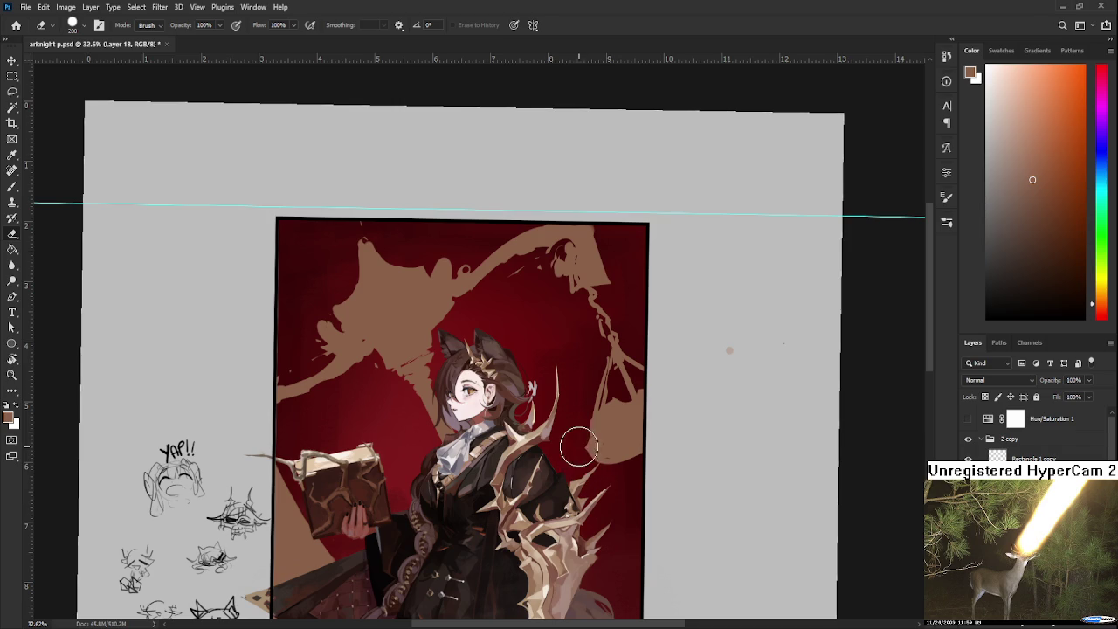
{"action": "key", "text": "b"}
{"action": "left_click_drag", "start_coordinate": [601, 408], "coordinate": [584, 445]}
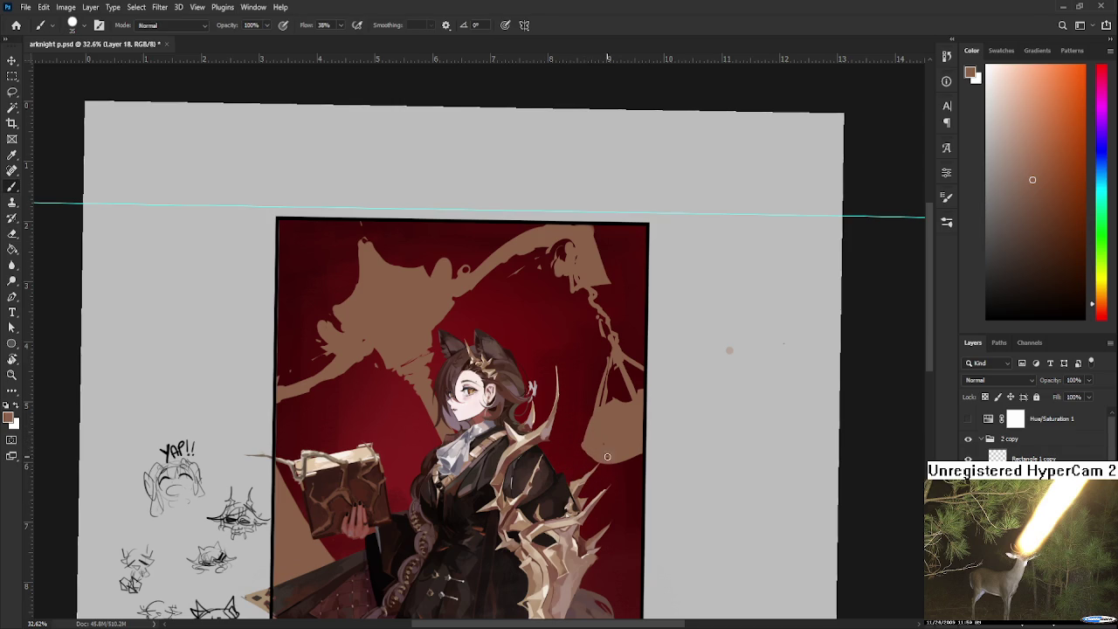
{"action": "key", "text": "e"}
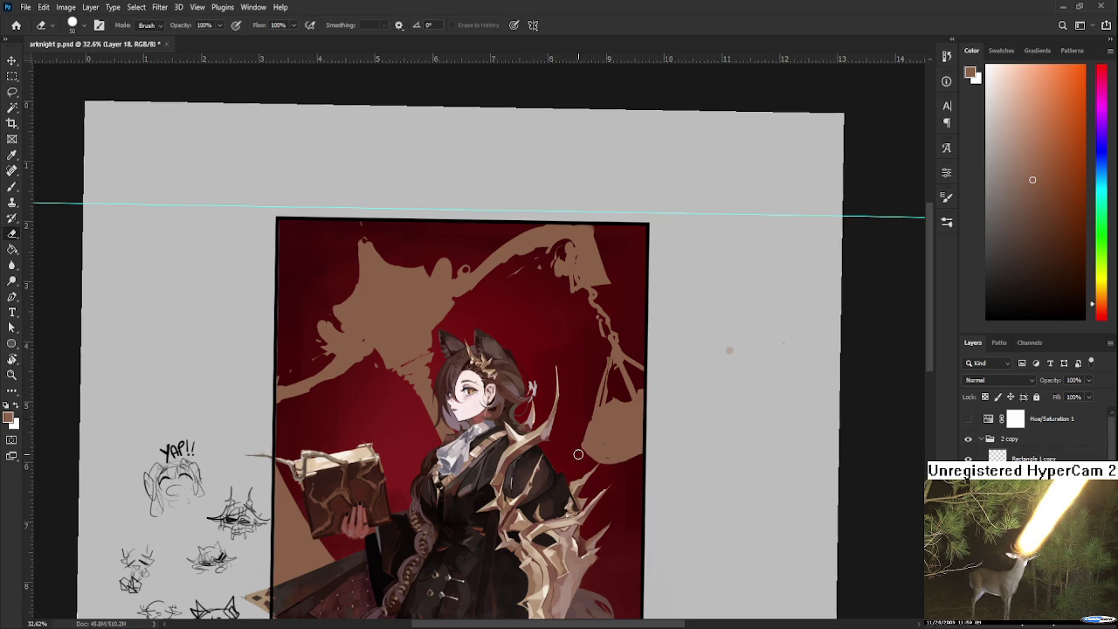
{"action": "key", "text": "b"}
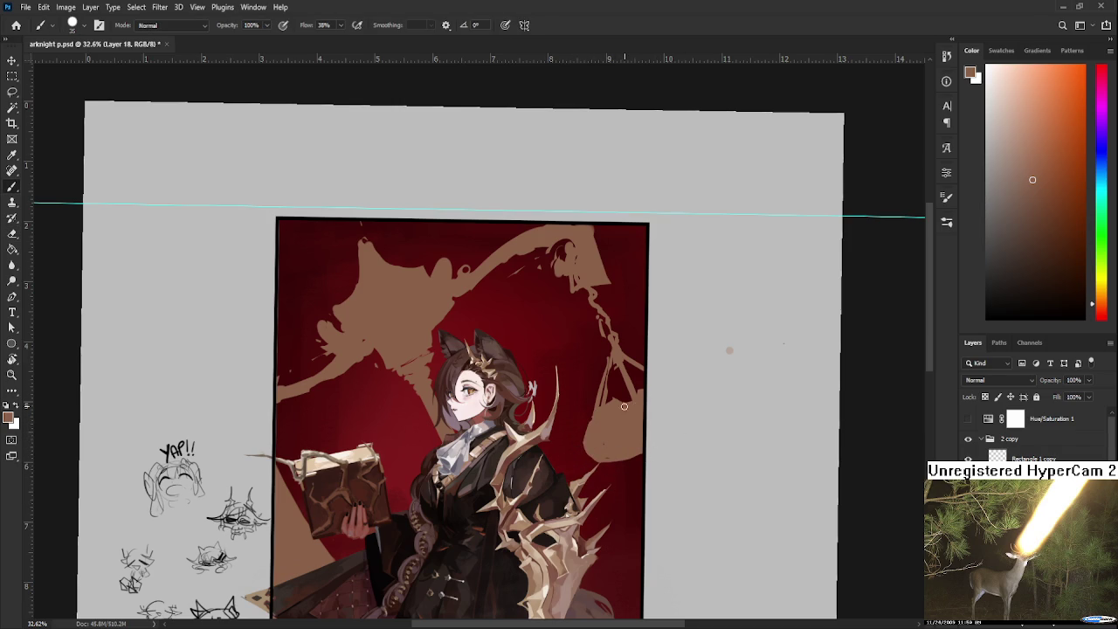
{"action": "left_click_drag", "start_coordinate": [673, 370], "coordinate": [690, 446]}
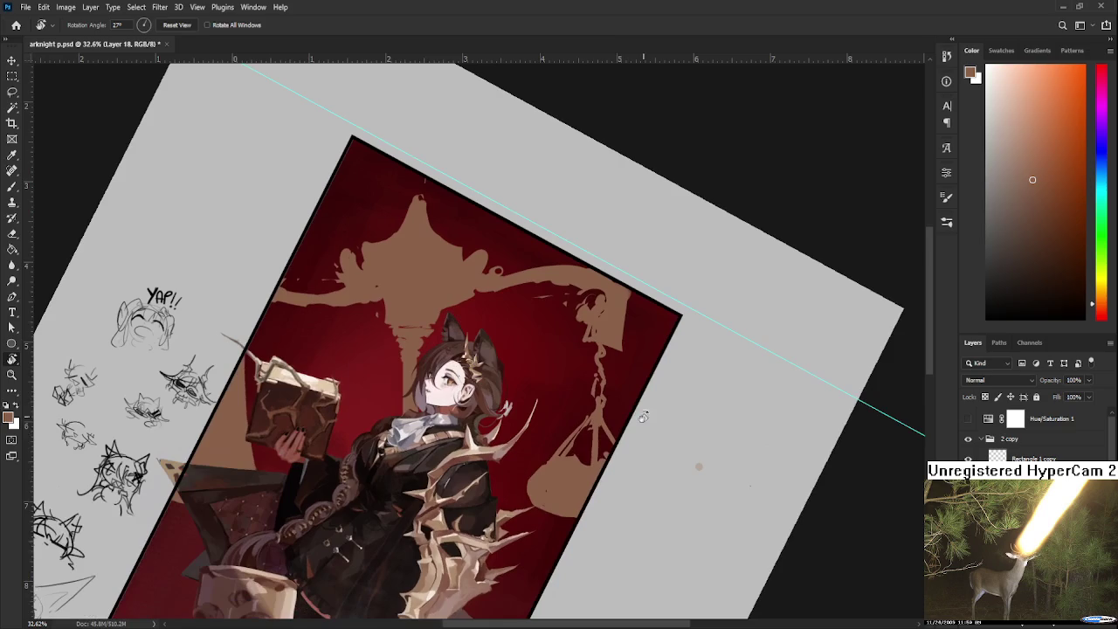
Step: Lasso the hanging chain and pan, rotate it counter-clockwise and shift it into place
{"action": "key", "text": "l"}
{"action": "left_click_drag", "start_coordinate": [601, 343], "coordinate": [699, 350]}
{"action": "key", "text": "ctrl+t"}
{"action": "left_click_drag", "start_coordinate": [795, 413], "coordinate": [797, 381]}
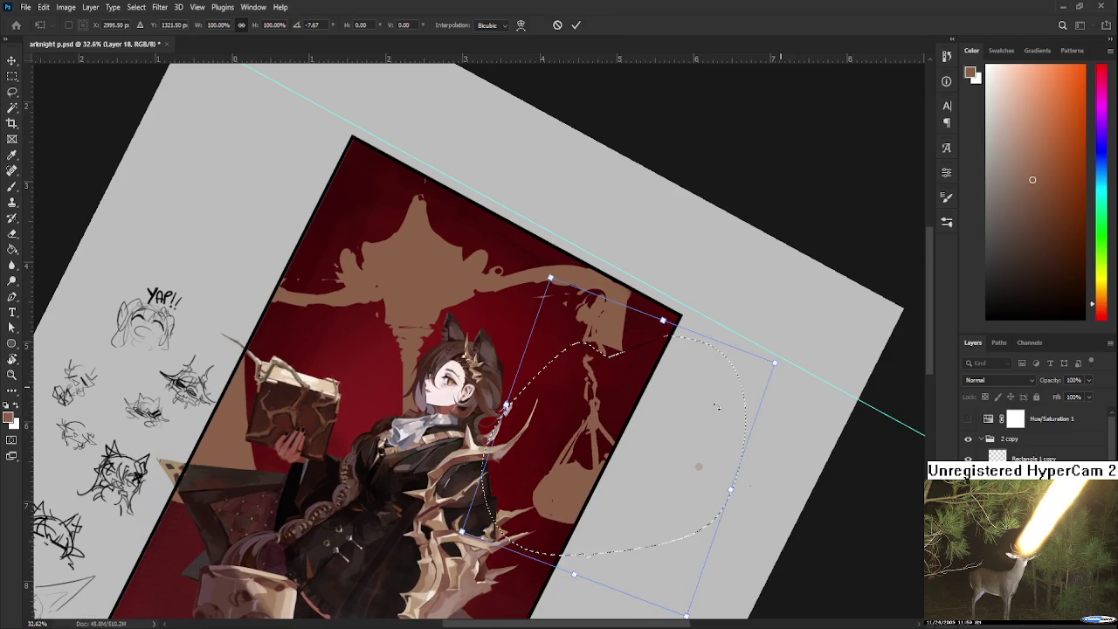
{"action": "left_click_drag", "start_coordinate": [732, 394], "coordinate": [720, 423]}
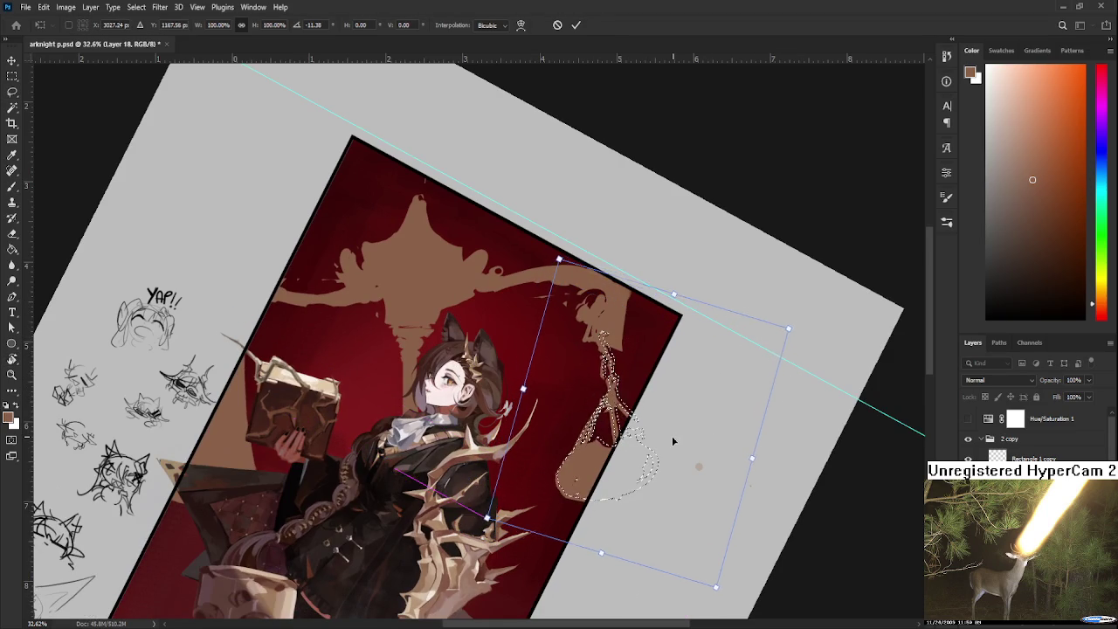
{"action": "key", "text": "Return"}
{"action": "key", "text": "ctrl+d"}
Step: Rotate the canvas view back to nearly upright and readjust the zoom
{"action": "key", "text": "r"}
{"action": "left_click_drag", "start_coordinate": [641, 499], "coordinate": [777, 395]}
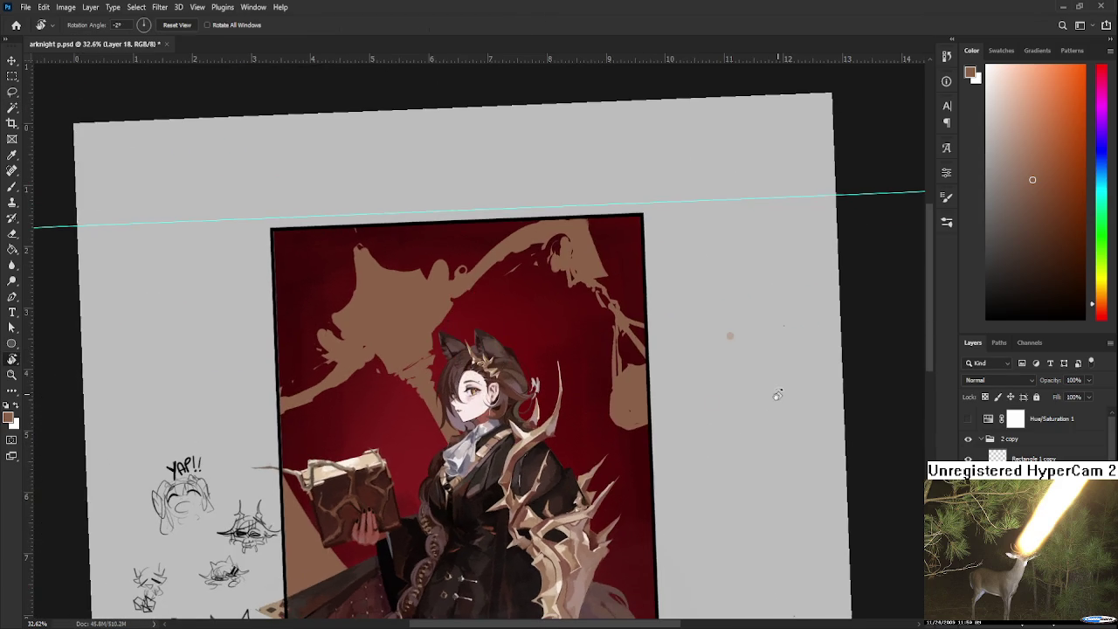
{"action": "scroll", "coordinate": [719, 361], "scroll_direction": "down", "scroll_amount": 1}
{"action": "scroll", "coordinate": [719, 358], "scroll_direction": "down", "scroll_amount": 1}
{"action": "scroll", "coordinate": [594, 320], "scroll_direction": "down", "scroll_amount": 1}
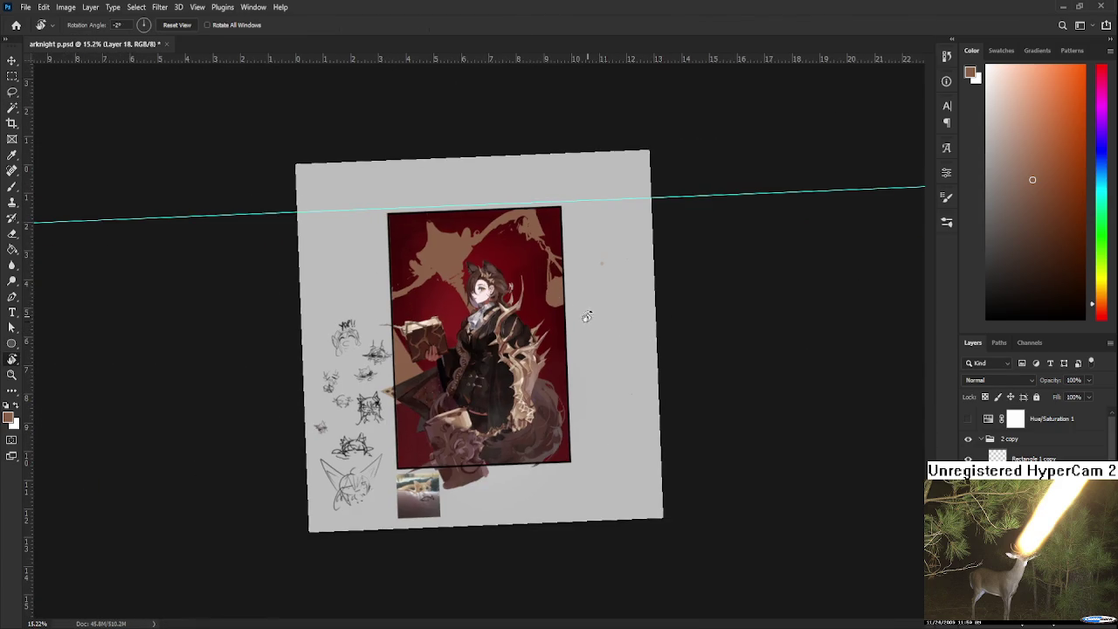
{"action": "scroll", "coordinate": [490, 256], "scroll_direction": "up", "scroll_amount": 1}
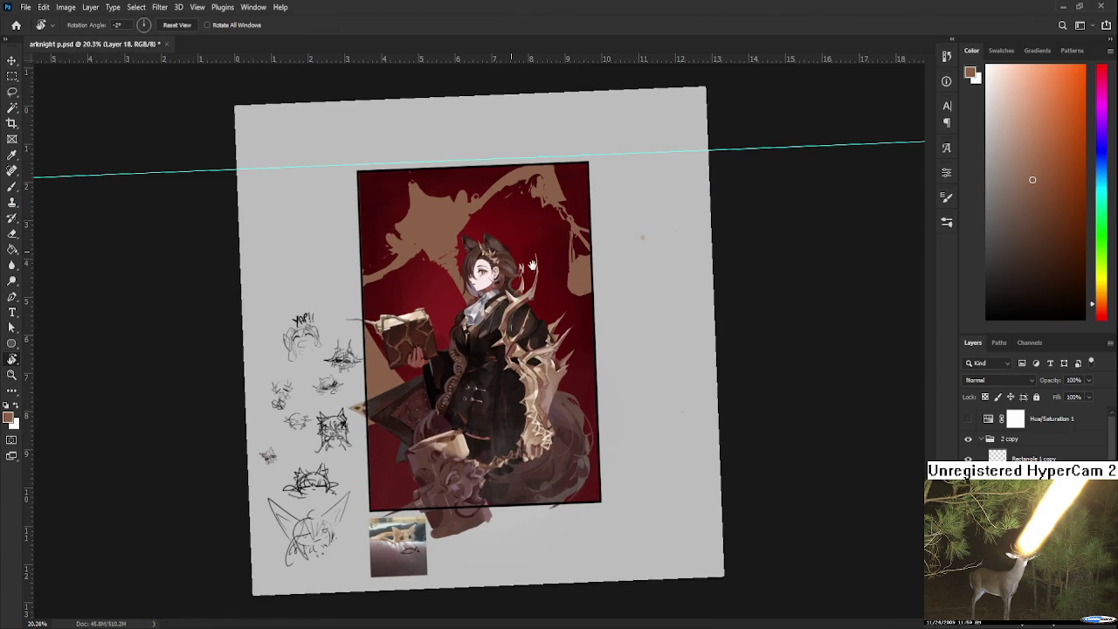
{"action": "scroll", "coordinate": [538, 268], "scroll_direction": "up", "scroll_amount": 1}
{"action": "scroll", "coordinate": [585, 314], "scroll_direction": "up", "scroll_amount": 1}
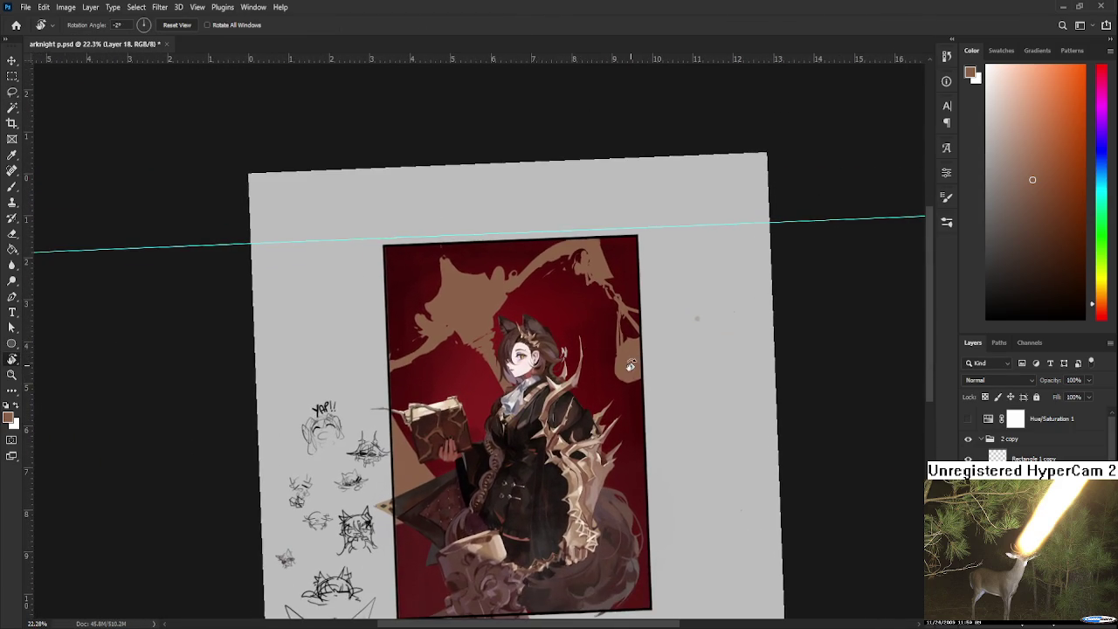
{"action": "scroll", "coordinate": [634, 362], "scroll_direction": "up", "scroll_amount": 1}
{"action": "scroll", "coordinate": [639, 352], "scroll_direction": "up", "scroll_amount": 1}
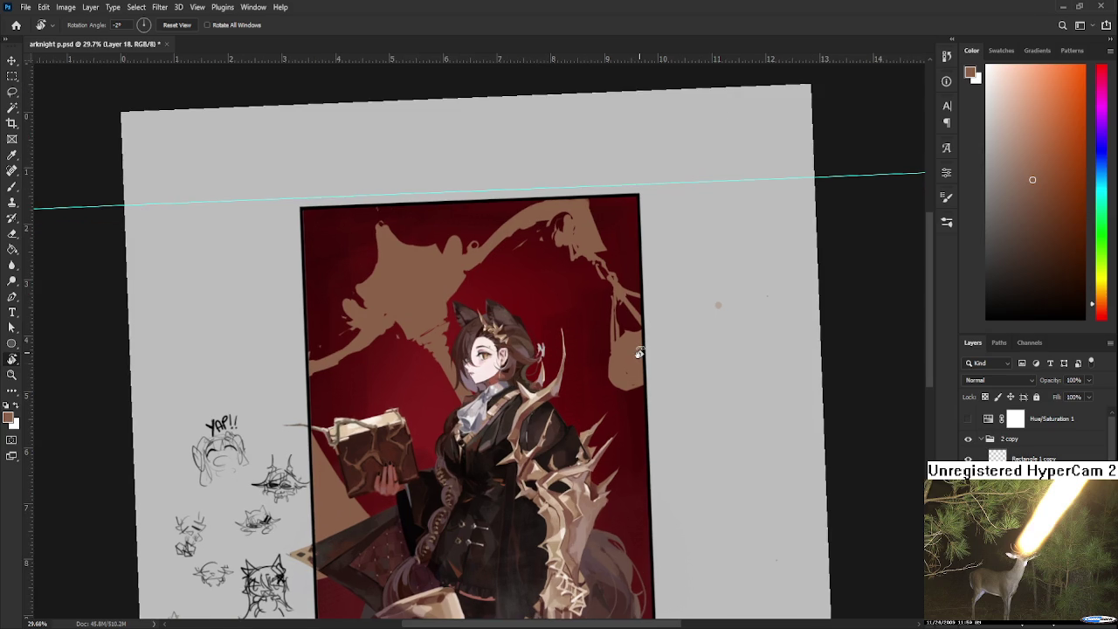
Step: Reselect the pan and try enlarging it to about 126%, then cancel the transform
{"action": "key", "text": "l"}
{"action": "left_click_drag", "start_coordinate": [592, 279], "coordinate": [587, 387]}
{"action": "key", "text": "ctrl+t"}
{"action": "left_click_drag", "start_coordinate": [666, 309], "coordinate": [688, 288]}
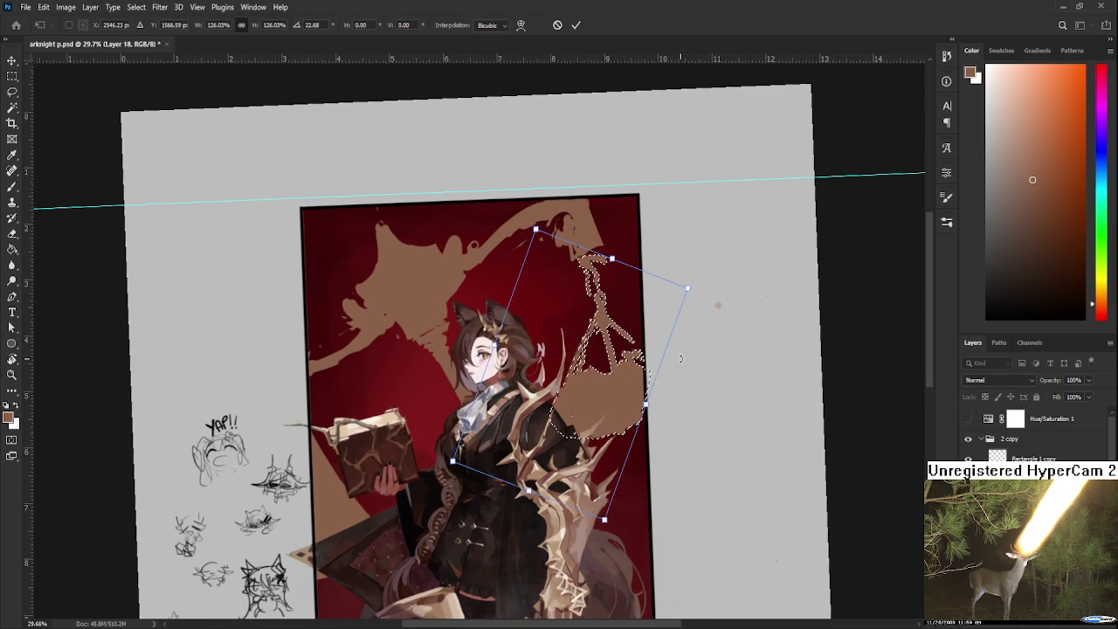
{"action": "key", "text": "Escape"}
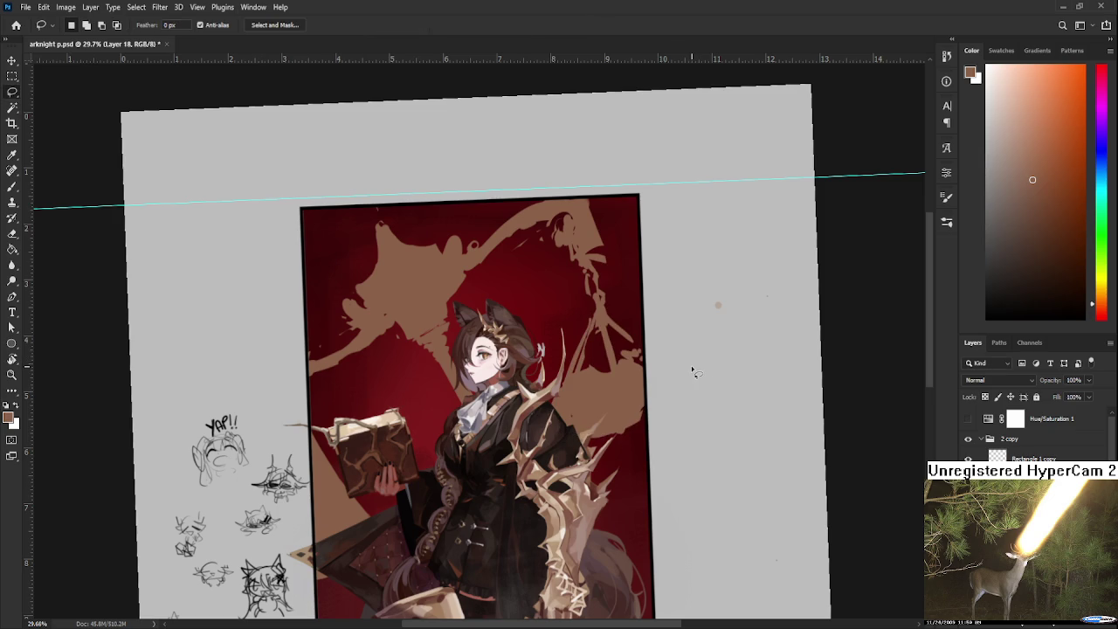
{"action": "scroll", "coordinate": [692, 367], "scroll_direction": "down", "scroll_amount": 3}
{"action": "scroll", "coordinate": [462, 203], "scroll_direction": "up", "scroll_amount": 1}
{"action": "scroll", "coordinate": [524, 262], "scroll_direction": "up", "scroll_amount": 1}
{"action": "scroll", "coordinate": [581, 331], "scroll_direction": "up", "scroll_amount": 1}
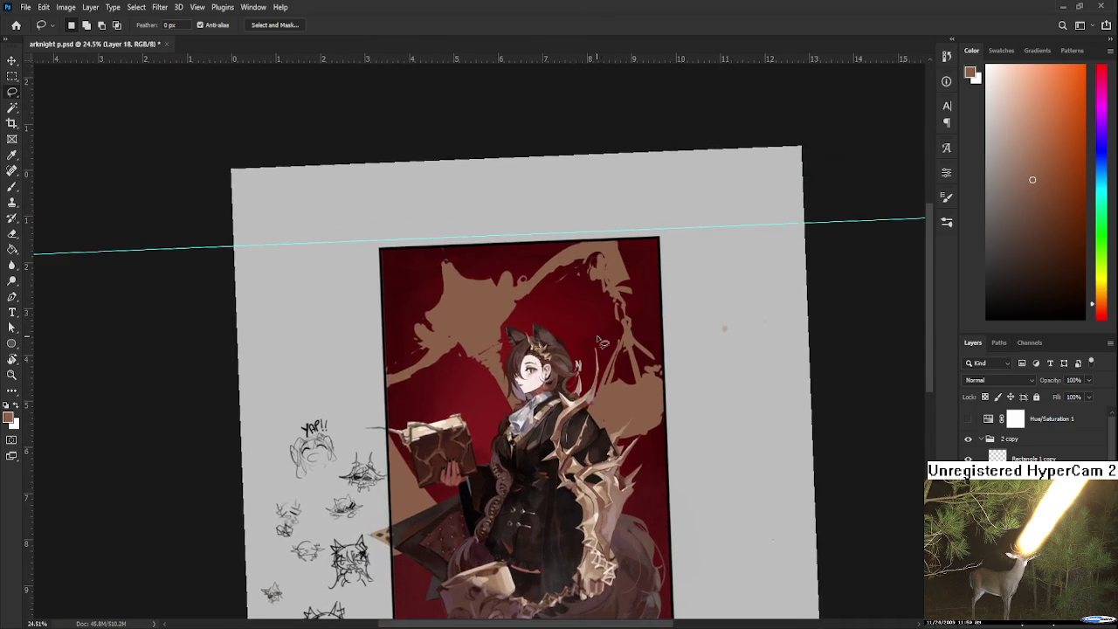
{"action": "scroll", "coordinate": [582, 331], "scroll_direction": "up", "scroll_amount": 1}
Step: Warp then distort the oval selection around the pan, stretching its corners outward
{"action": "mouse_move", "coordinate": [605, 287]}
{"action": "left_mouse_down"}
{"action": "mouse_move", "coordinate": [555, 377]}
{"action": "mouse_move", "coordinate": [568, 455]}
{"action": "mouse_move", "coordinate": [629, 295]}
{"action": "left_mouse_up"}
{"action": "key", "text": "ctrl+t"}
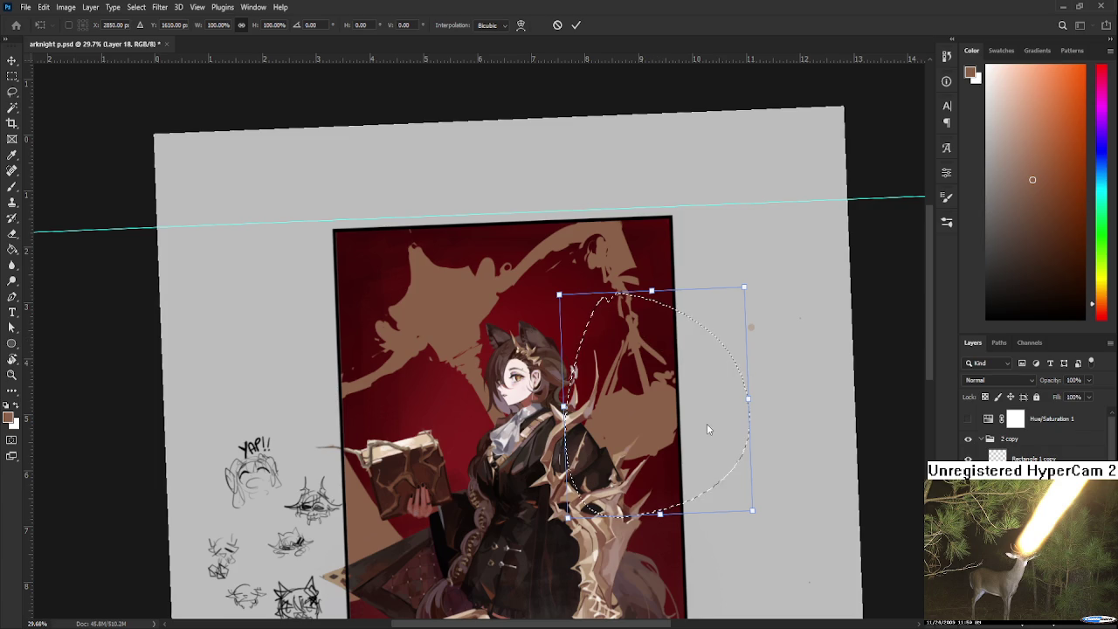
{"action": "right_click", "coordinate": [699, 421]}
{"action": "left_click", "coordinate": [730, 524]}
{"action": "left_click_drag", "start_coordinate": [752, 510], "coordinate": [782, 548]}
{"action": "right_click", "coordinate": [723, 455]}
{"action": "left_click", "coordinate": [779, 514]}
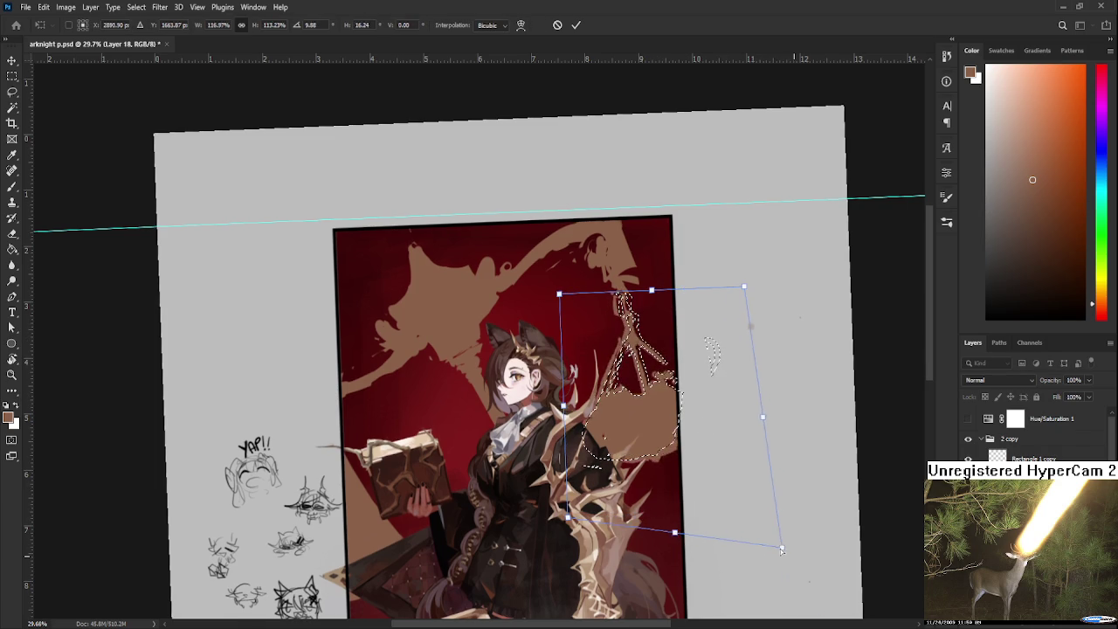
{"action": "mouse_move", "coordinate": [782, 548]}
{"action": "left_mouse_down"}
{"action": "mouse_move", "coordinate": [917, 616]}
{"action": "mouse_move", "coordinate": [870, 509]}
{"action": "left_mouse_up"}
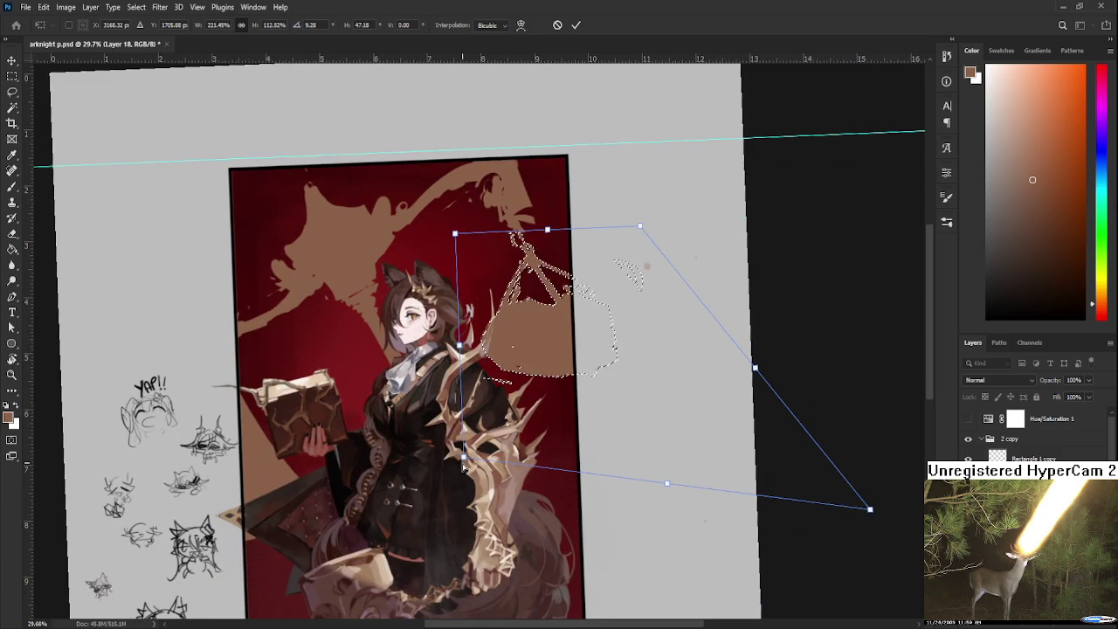
{"action": "left_click_drag", "start_coordinate": [460, 465], "coordinate": [472, 491]}
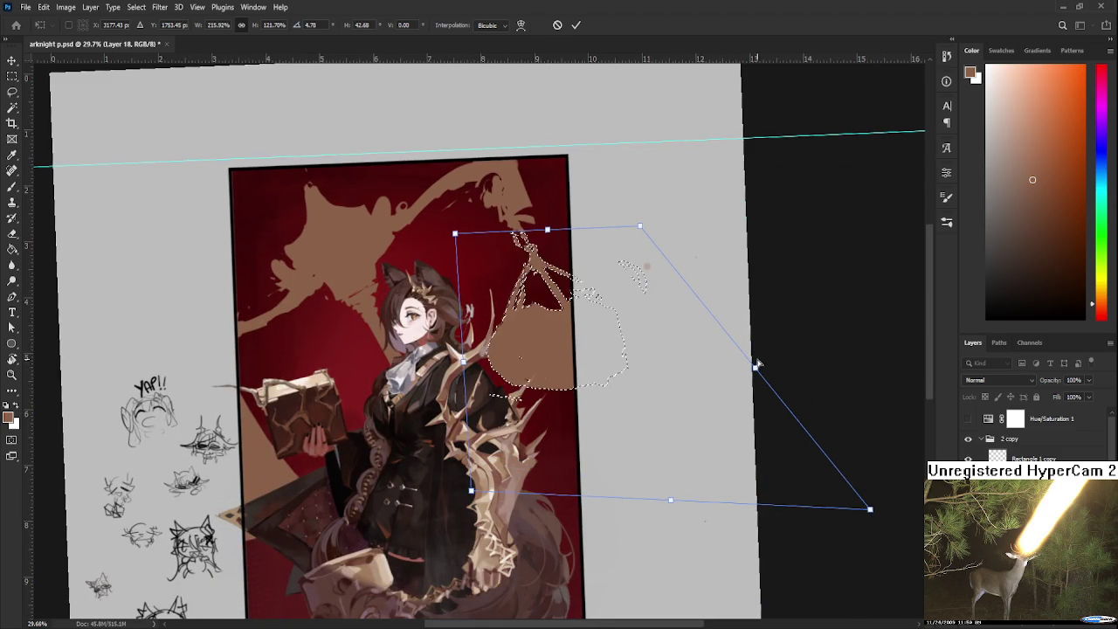
{"action": "left_click_drag", "start_coordinate": [758, 359], "coordinate": [783, 464]}
{"action": "key", "text": "Return"}
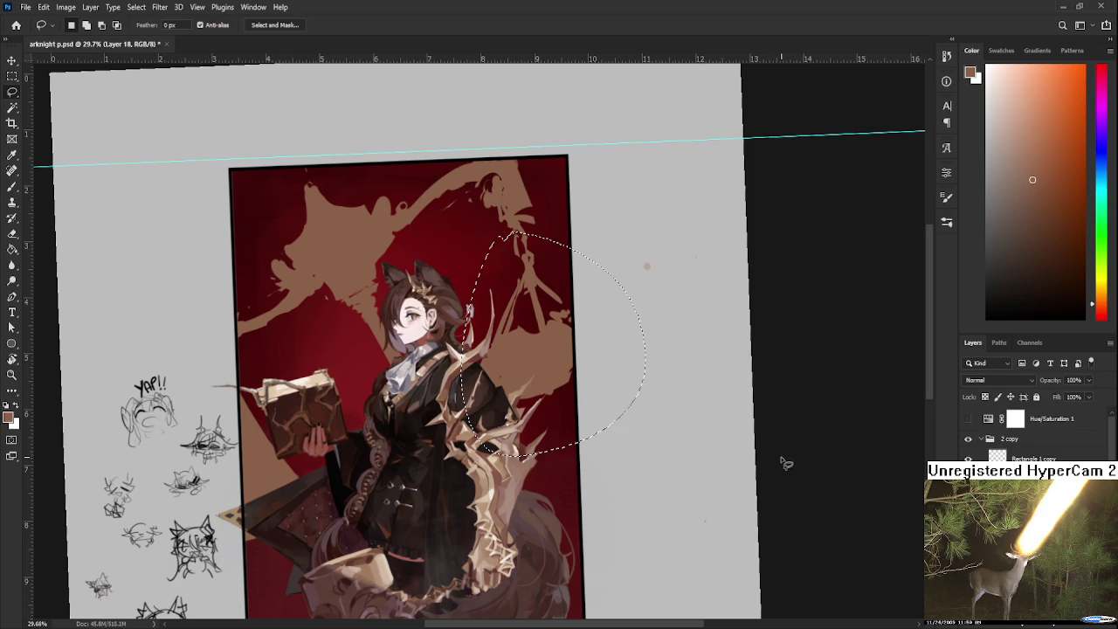
Step: Move the brown pan shape up and left, narrowing and rotating it
{"action": "mouse_move", "coordinate": [665, 434]}
{"action": "left_mouse_down"}
{"action": "mouse_move", "coordinate": [763, 544]}
{"action": "mouse_move", "coordinate": [682, 496]}
{"action": "left_mouse_up"}
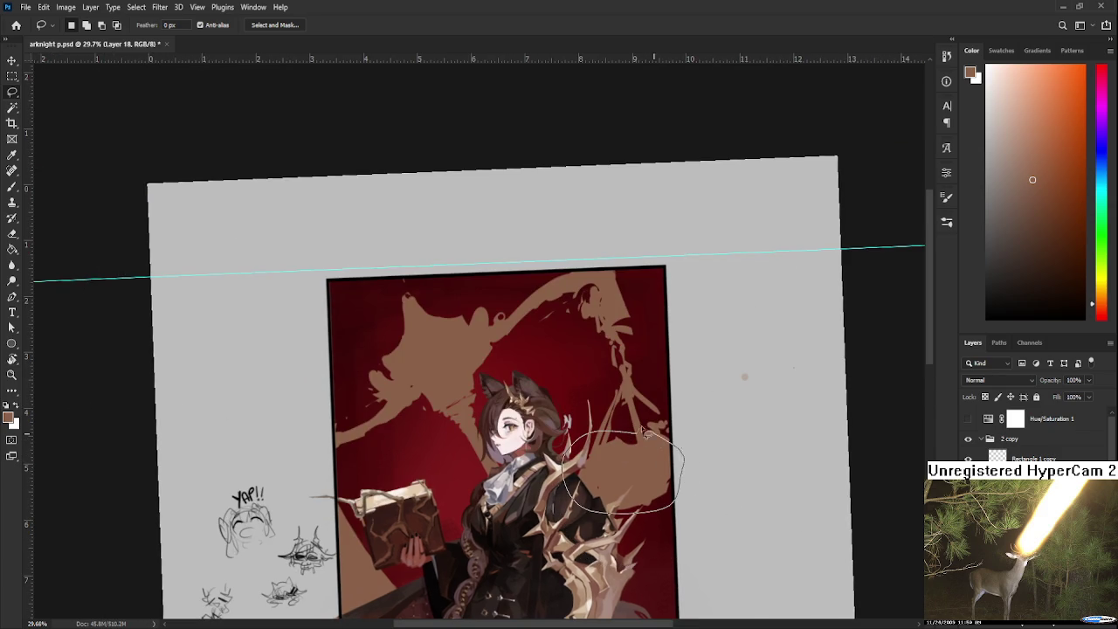
{"action": "key", "text": "ctrl+t"}
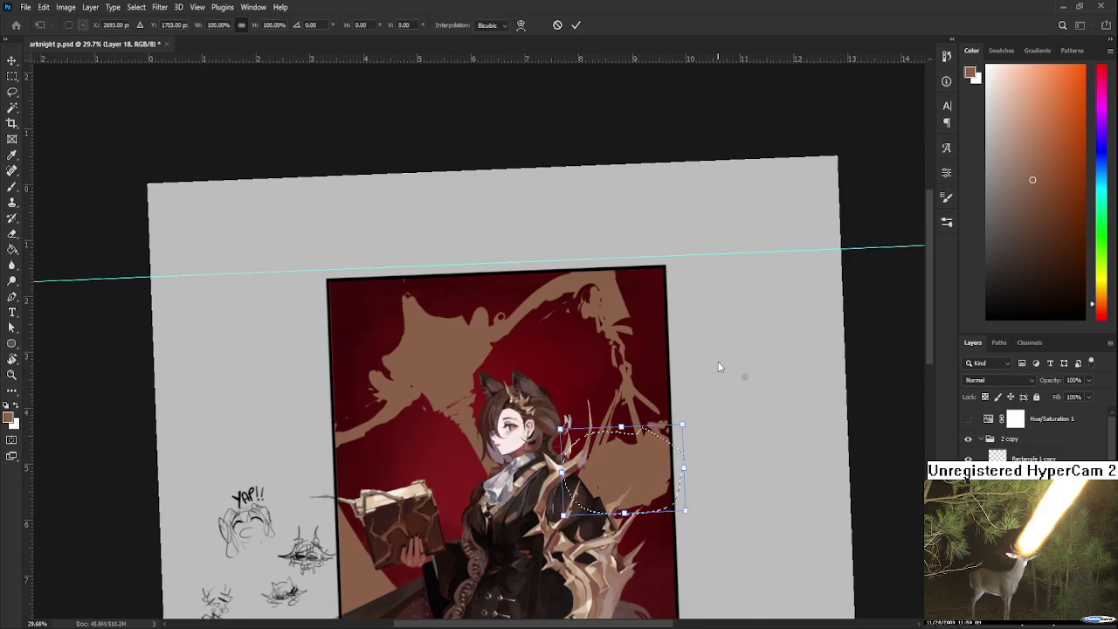
{"action": "mouse_move", "coordinate": [685, 510]}
{"action": "left_mouse_down"}
{"action": "mouse_move", "coordinate": [724, 507]}
{"action": "mouse_move", "coordinate": [723, 488]}
{"action": "left_mouse_up"}
{"action": "left_click_drag", "start_coordinate": [613, 436], "coordinate": [601, 419]}
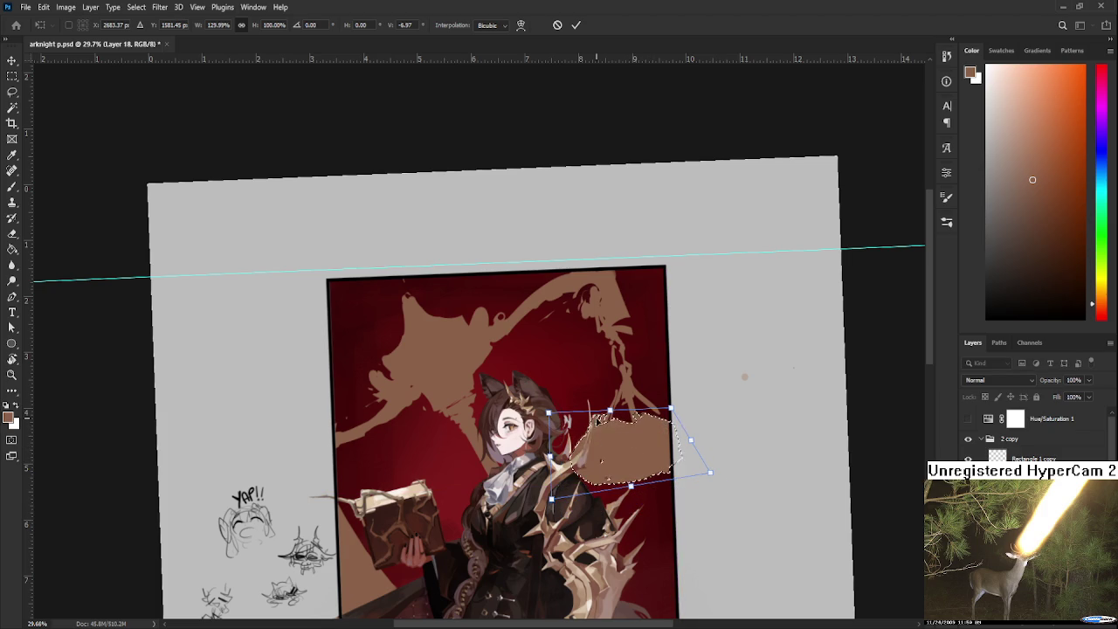
{"action": "left_click_drag", "start_coordinate": [556, 502], "coordinate": [550, 471]}
{"action": "left_click_drag", "start_coordinate": [611, 441], "coordinate": [626, 435]}
{"action": "left_click_drag", "start_coordinate": [722, 445], "coordinate": [648, 436]}
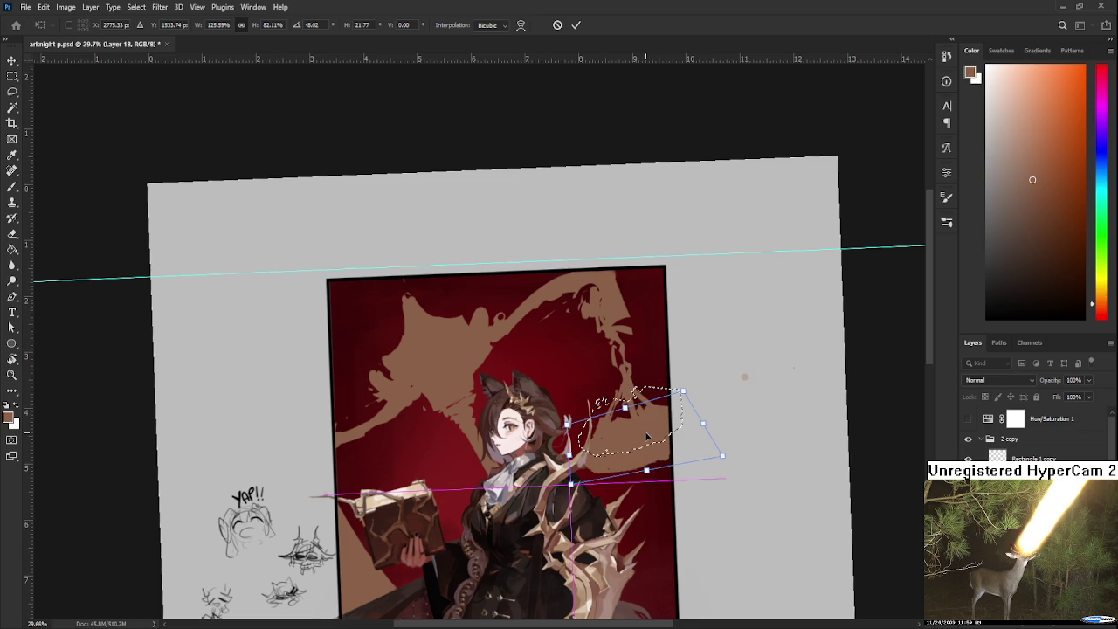
Step: Undo the rotation, shrink the pan to about 79%, and apply the transform
{"action": "key", "text": "ctrl+z"}
{"action": "scroll", "coordinate": [648, 436], "scroll_direction": "up", "scroll_amount": 3}
{"action": "key", "text": "ctrl+z"}
{"action": "mouse_move", "coordinate": [690, 398]}
{"action": "left_mouse_down"}
{"action": "mouse_move", "coordinate": [677, 411]}
{"action": "mouse_move", "coordinate": [692, 399]}
{"action": "left_mouse_up"}
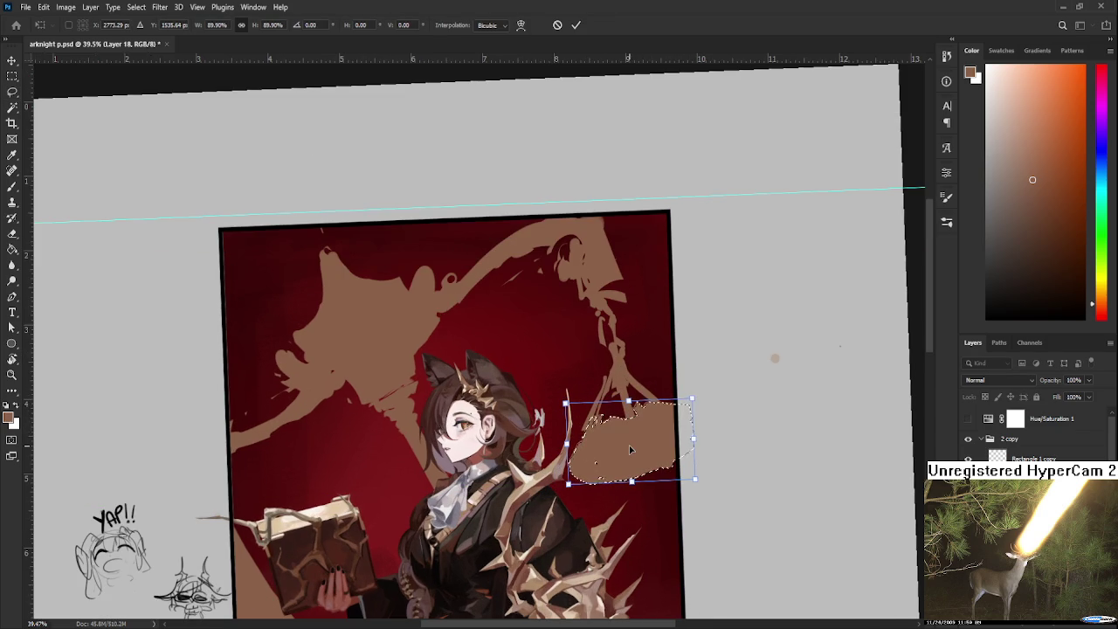
{"action": "key", "text": "Return"}
{"action": "scroll", "coordinate": [670, 447], "scroll_direction": "down", "scroll_amount": 2}
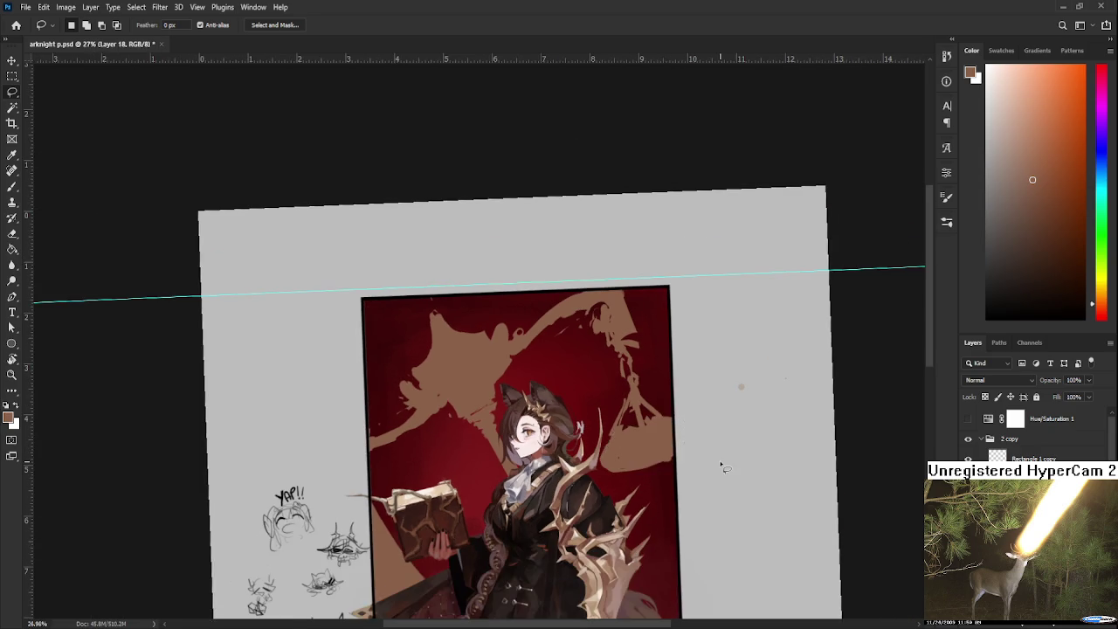
Step: Erase stray brown paint from the right pan of the scale
{"action": "scroll", "coordinate": [724, 466], "scroll_direction": "down", "scroll_amount": 1}
{"action": "key", "text": "r"}
{"action": "mouse_move", "coordinate": [711, 462]}
{"action": "left_mouse_down"}
{"action": "mouse_move", "coordinate": [574, 394]}
{"action": "mouse_move", "coordinate": [571, 383]}
{"action": "left_mouse_up"}
{"action": "scroll", "coordinate": [581, 429], "scroll_direction": "up", "scroll_amount": 2}
{"action": "key", "text": "e"}
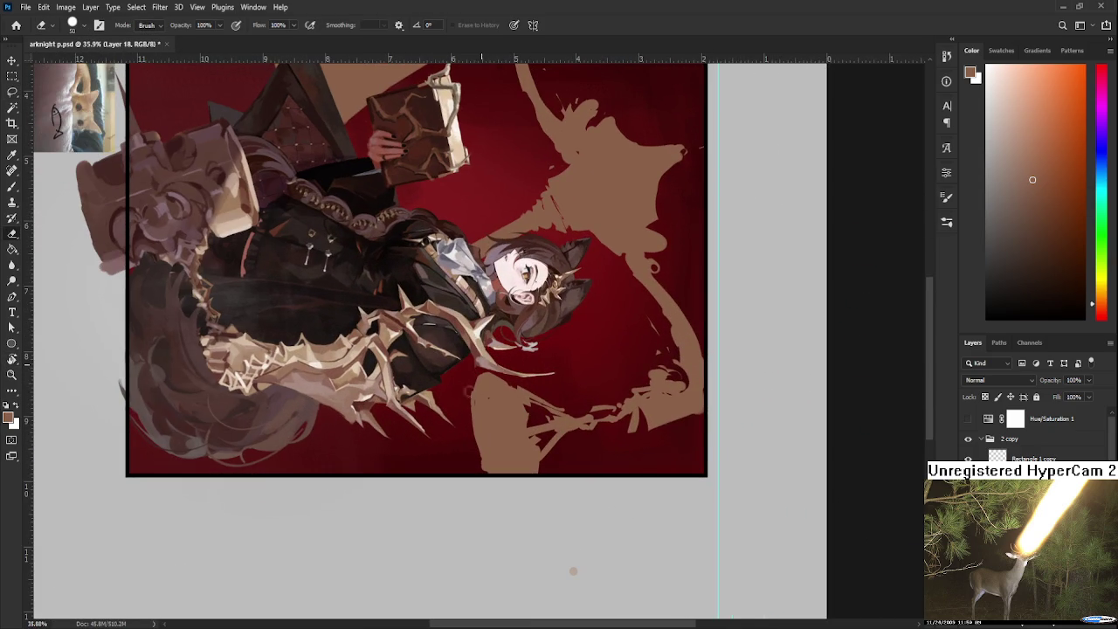
{"action": "mouse_move", "coordinate": [524, 406]}
{"action": "left_mouse_down"}
{"action": "mouse_move", "coordinate": [537, 450]}
{"action": "mouse_move", "coordinate": [526, 394]}
{"action": "left_mouse_up"}
{"action": "key", "text": "r"}
{"action": "key", "text": "e"}
Step: Paint brown along the pan's lower-left edge and fill toward the artwork's right edge
{"action": "key", "text": "b"}
{"action": "left_click_drag", "start_coordinate": [524, 395], "coordinate": [514, 404]}
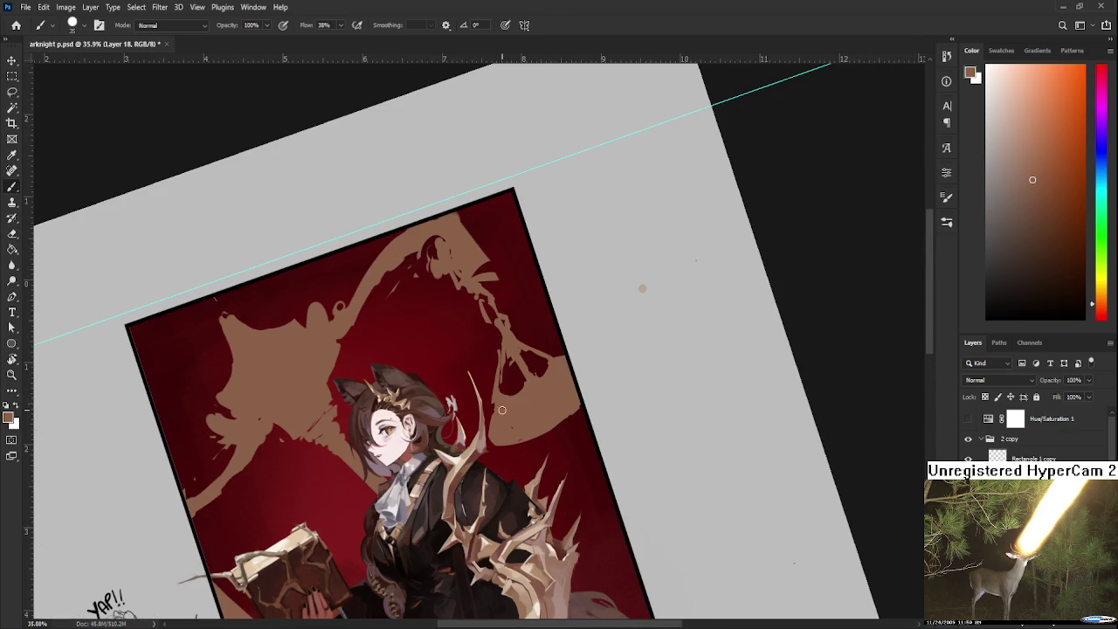
{"action": "left_click_drag", "start_coordinate": [518, 410], "coordinate": [524, 433]}
{"action": "key", "text": "e"}
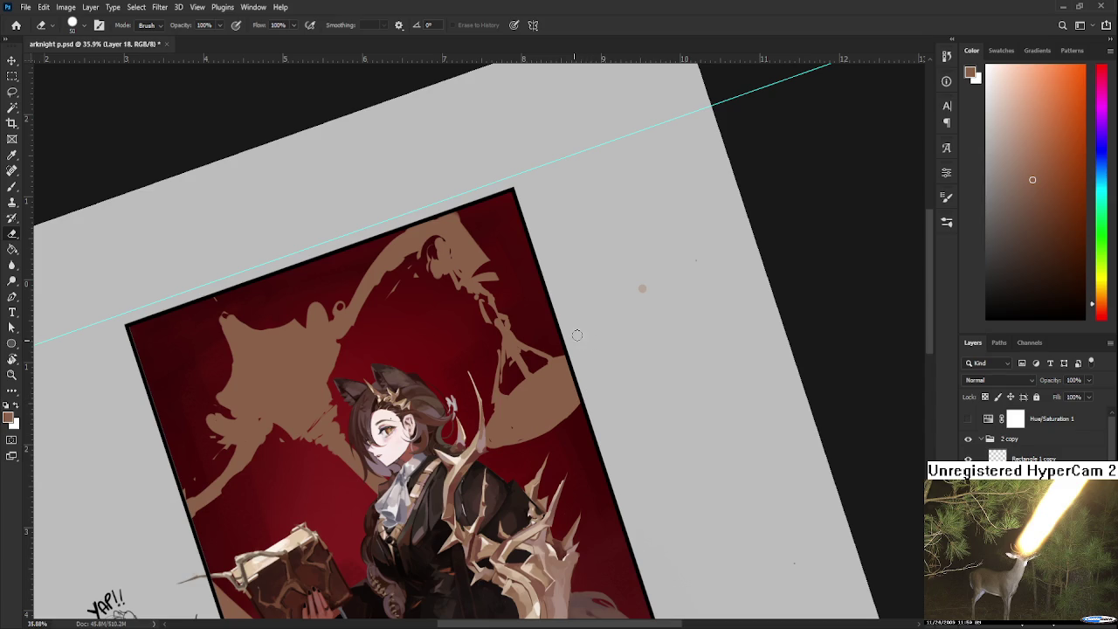
{"action": "key", "text": "b"}
{"action": "left_click_drag", "start_coordinate": [550, 435], "coordinate": [587, 393]}
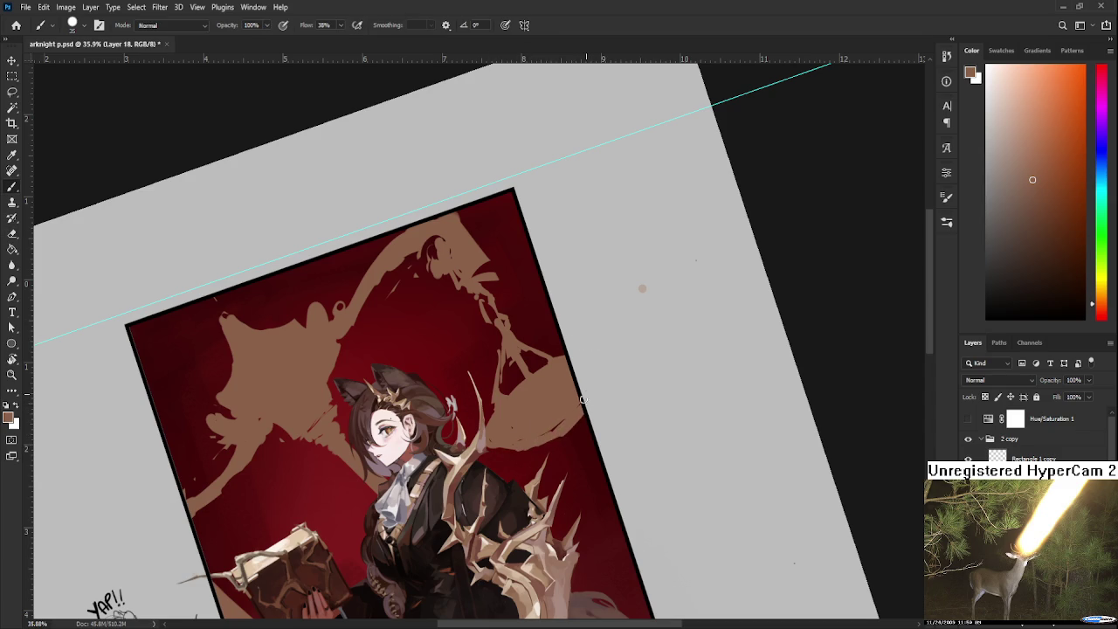
{"action": "left_click_drag", "start_coordinate": [596, 428], "coordinate": [656, 354]}
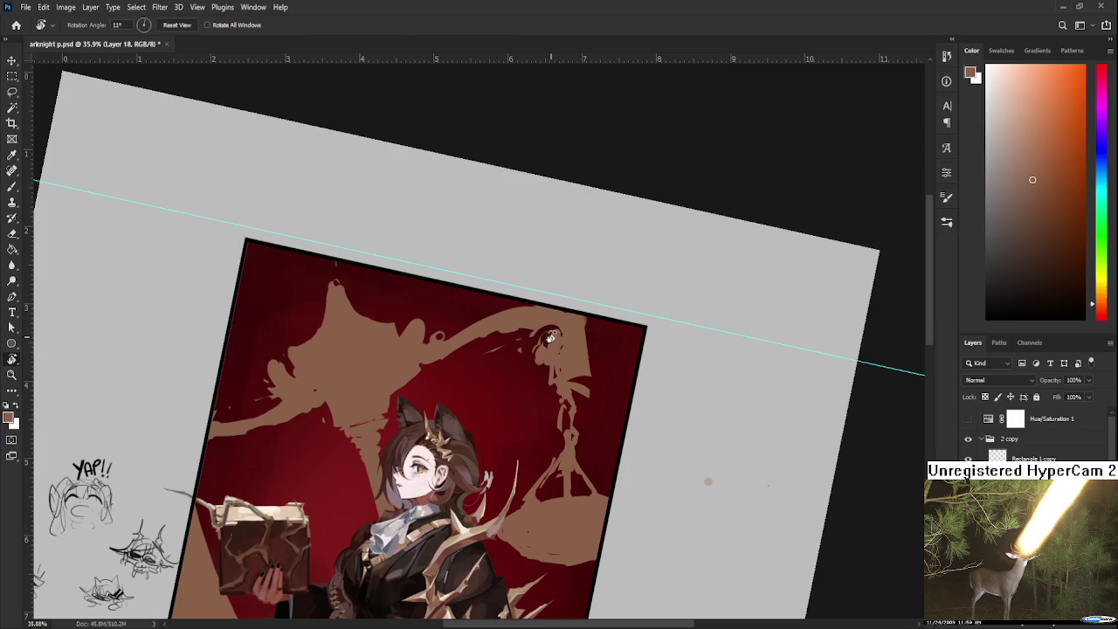
Step: Trim the top of the right chain into a cleaner joint with the beam
{"action": "key", "text": "e"}
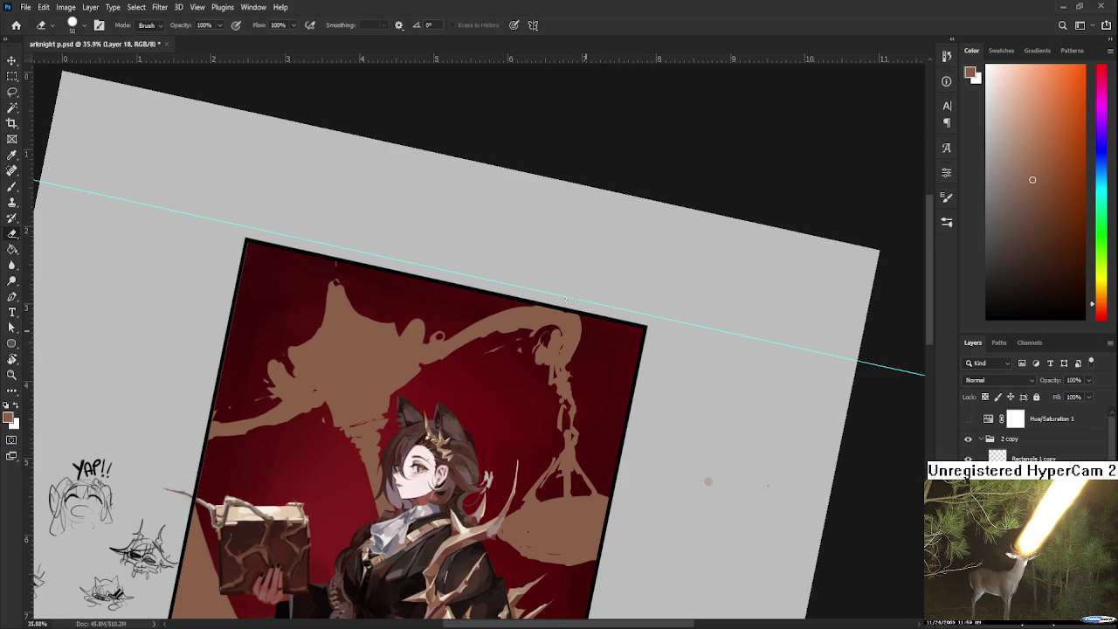
{"action": "left_click_drag", "start_coordinate": [568, 295], "coordinate": [690, 326]}
{"action": "scroll", "coordinate": [690, 325], "scroll_direction": "down", "scroll_amount": 3}
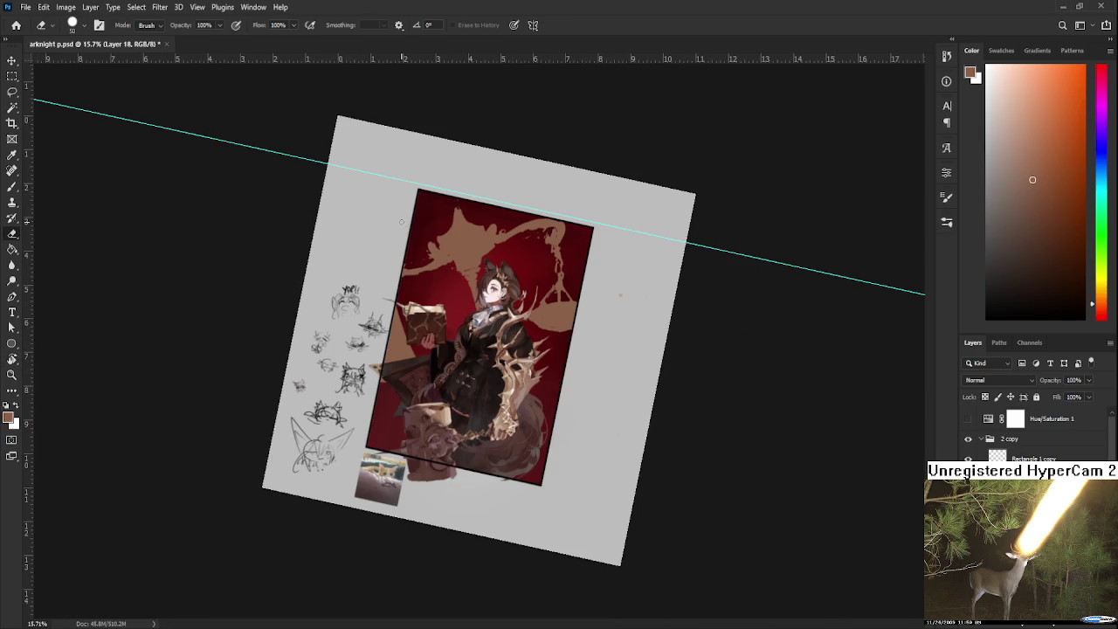
{"action": "scroll", "coordinate": [401, 222], "scroll_direction": "down", "scroll_amount": 1}
{"action": "scroll", "coordinate": [480, 247], "scroll_direction": "up", "scroll_amount": 1}
{"action": "scroll", "coordinate": [486, 280], "scroll_direction": "up", "scroll_amount": 1}
{"action": "scroll", "coordinate": [494, 346], "scroll_direction": "up", "scroll_amount": 1}
{"action": "scroll", "coordinate": [496, 357], "scroll_direction": "up", "scroll_amount": 1}
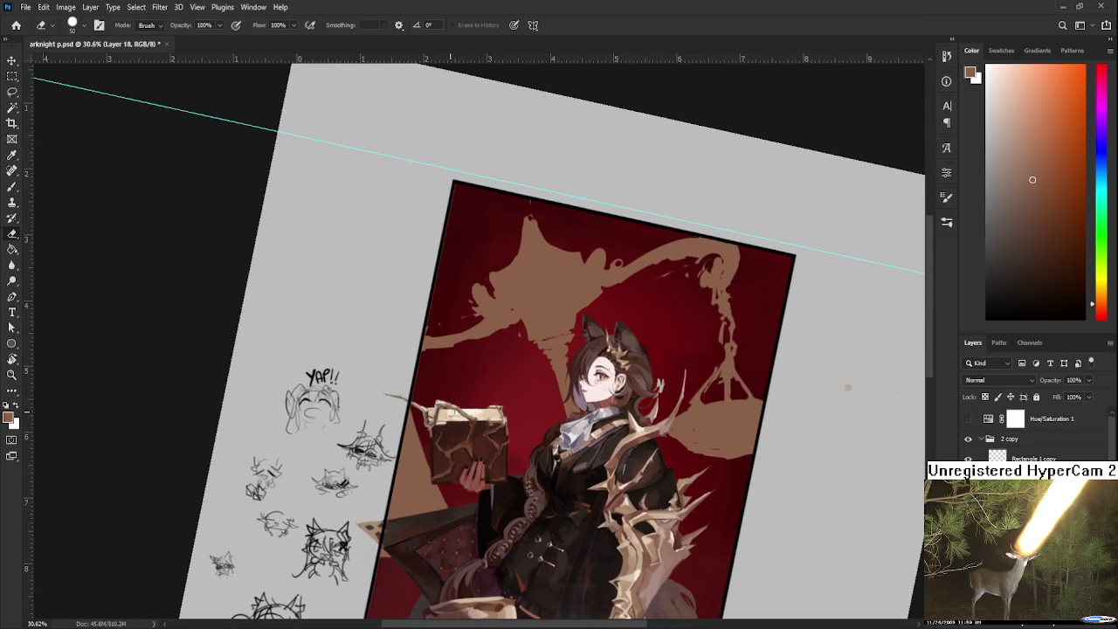
{"action": "key", "text": "l"}
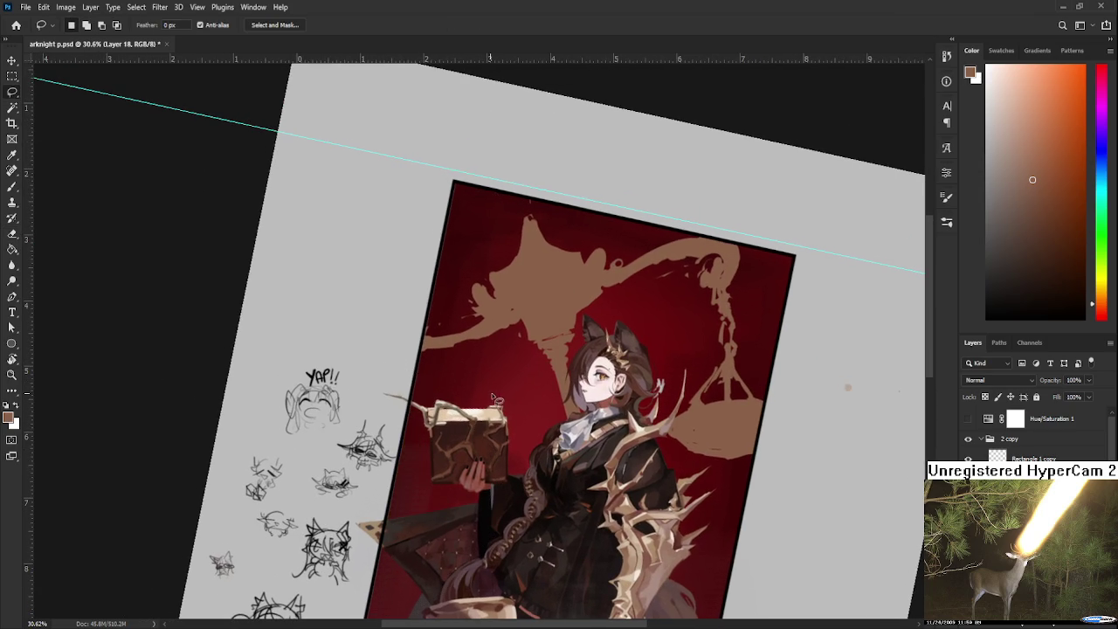
Step: Extend the stick above the book with a thin stroke and add faint red strokes around it
{"action": "key", "text": "b"}
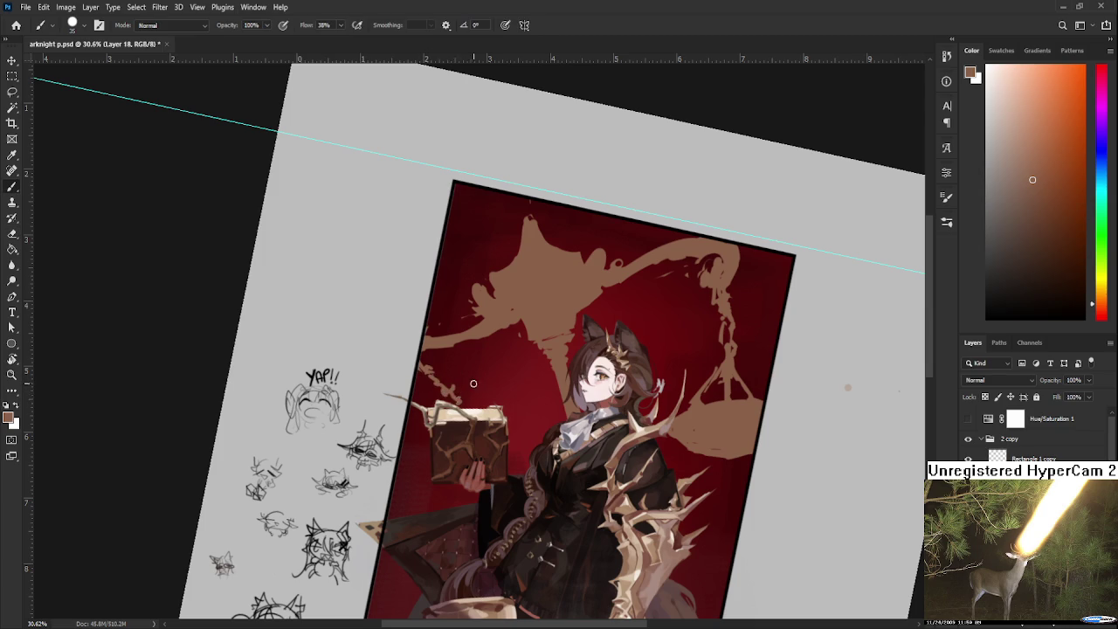
{"action": "left_click_drag", "start_coordinate": [451, 393], "coordinate": [506, 398]}
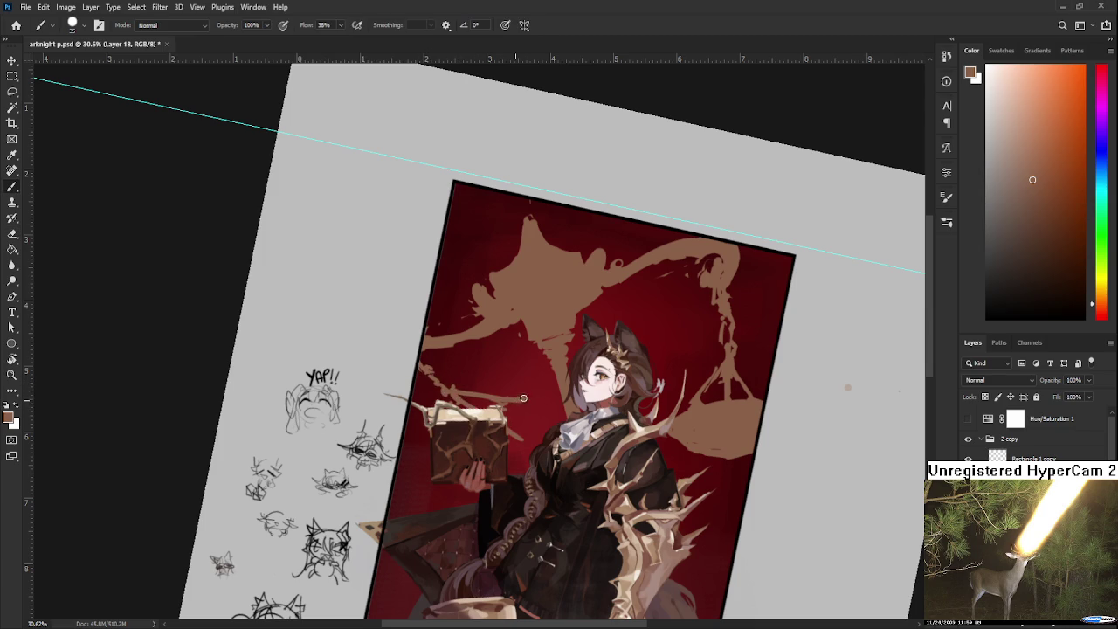
{"action": "mouse_move", "coordinate": [514, 393]}
{"action": "left_mouse_down"}
{"action": "mouse_move", "coordinate": [476, 463]}
{"action": "mouse_move", "coordinate": [522, 396]}
{"action": "left_mouse_up"}
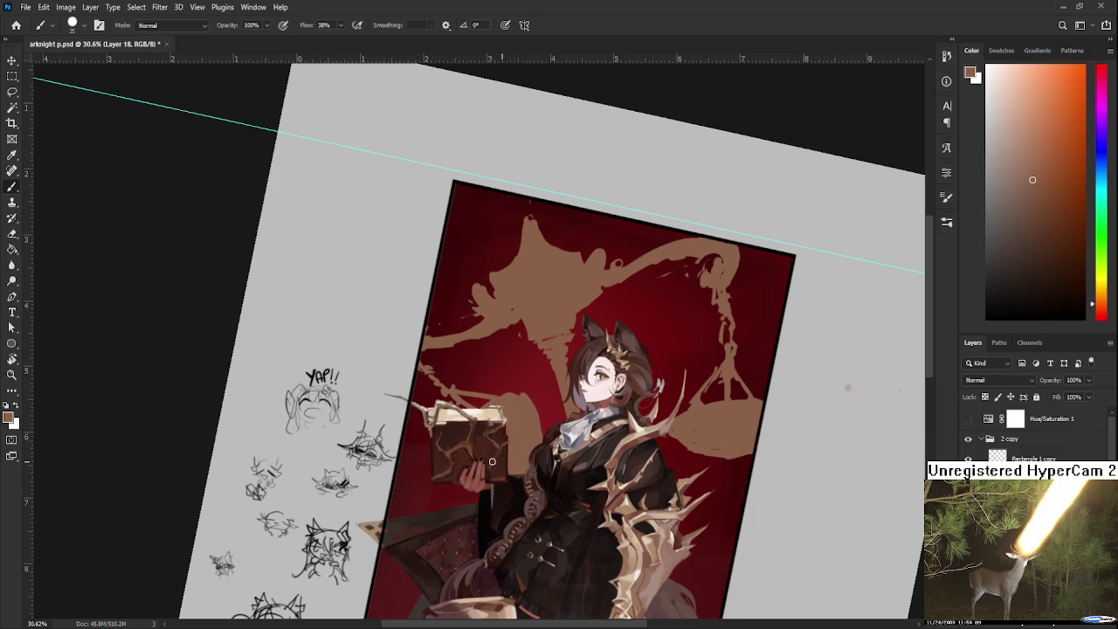
{"action": "left_click_drag", "start_coordinate": [500, 389], "coordinate": [494, 490]}
Step: Tilt the canvas view, then reset its rotation to upright
{"action": "key", "text": "r"}
{"action": "left_click_drag", "start_coordinate": [503, 433], "coordinate": [627, 465]}
{"action": "scroll", "coordinate": [611, 393], "scroll_direction": "down", "scroll_amount": 3}
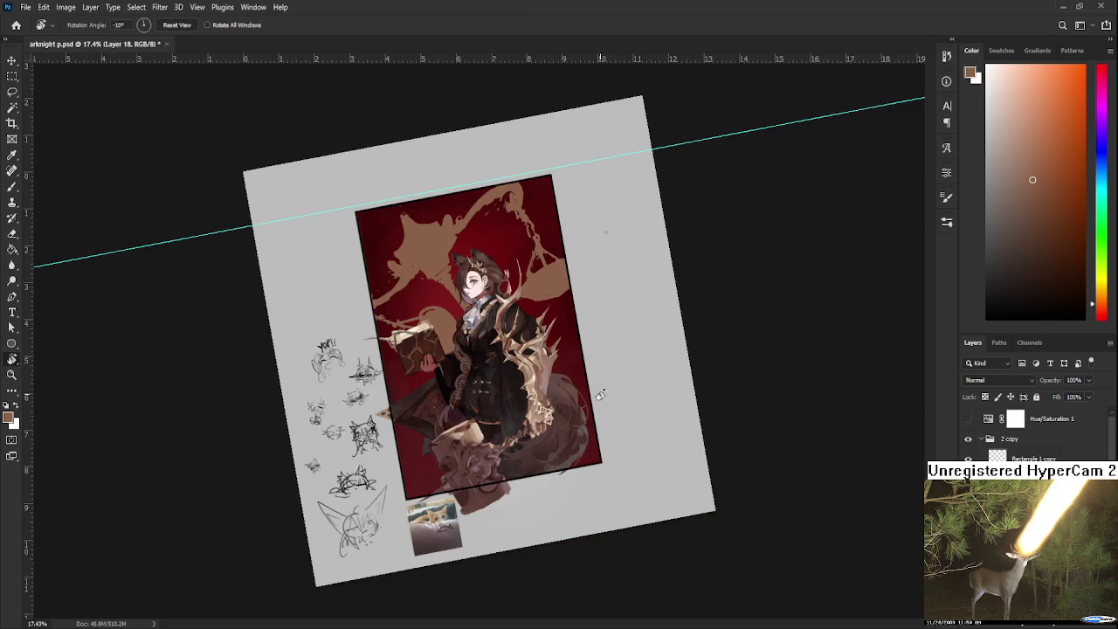
{"action": "key", "text": "Escape"}
{"action": "scroll", "coordinate": [612, 385], "scroll_direction": "up", "scroll_amount": 2}
{"action": "scroll", "coordinate": [541, 375], "scroll_direction": "up", "scroll_amount": 3}
{"action": "key", "text": "b"}
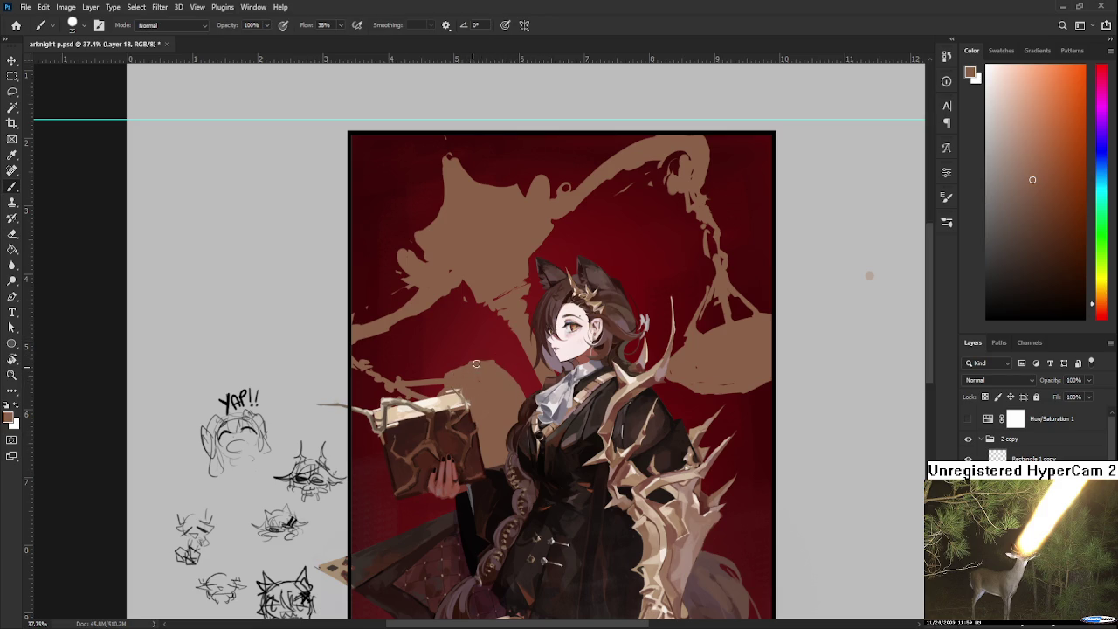
{"action": "key", "text": "e"}
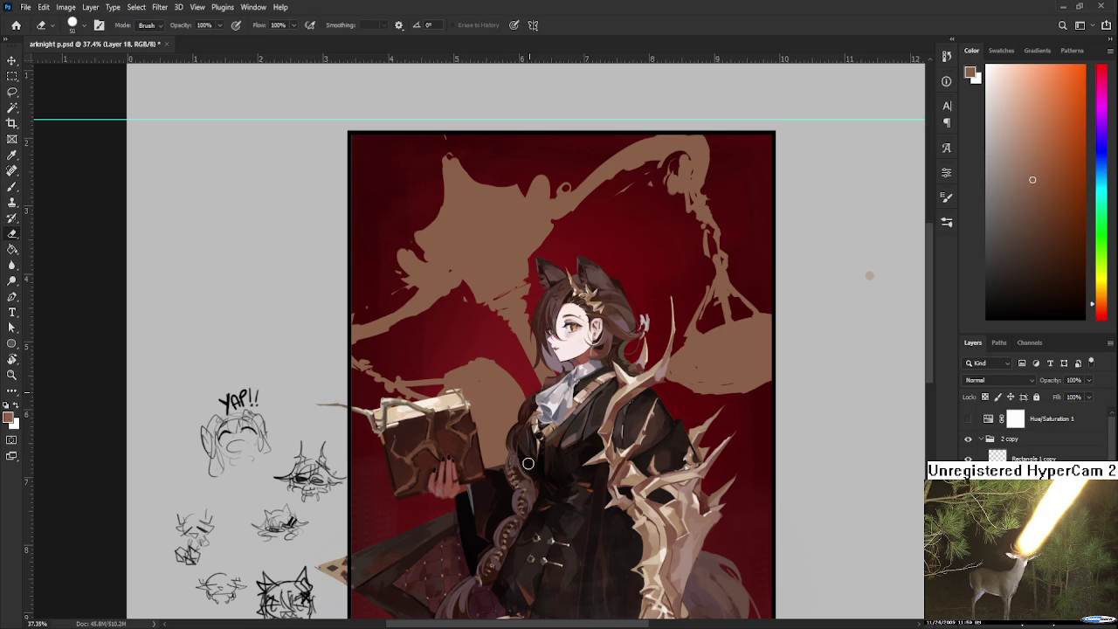
{"action": "scroll", "coordinate": [426, 495], "scroll_direction": "down", "scroll_amount": 3, "text": "alt"}
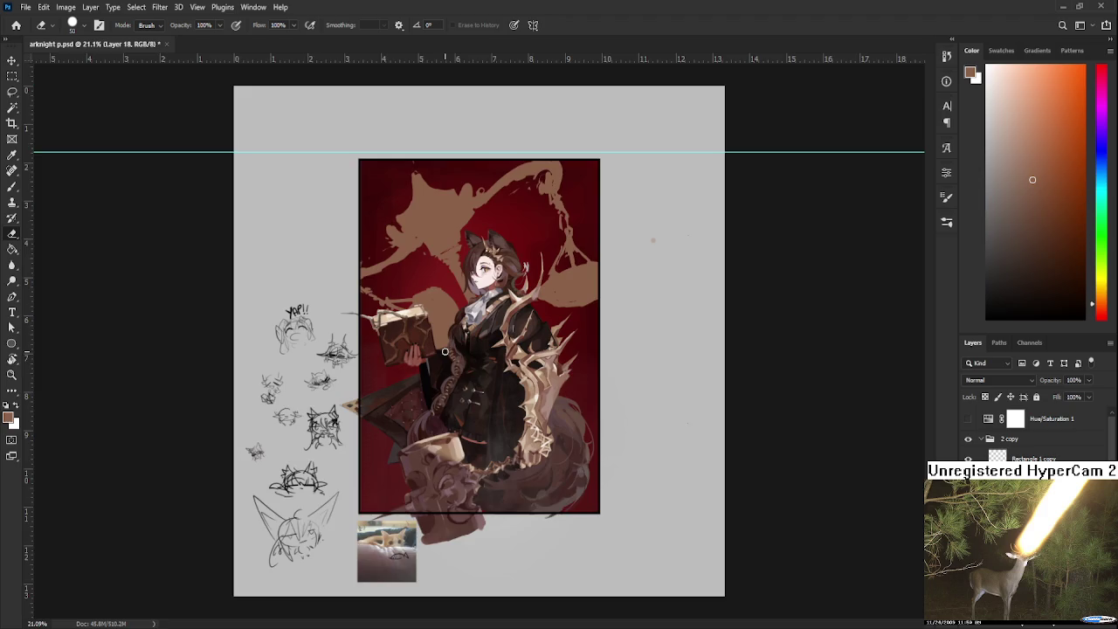
Step: Lasso the book and hand, skew and straighten them with free transform, then deselect
{"action": "scroll", "coordinate": [445, 352], "scroll_direction": "up", "scroll_amount": 2, "text": "alt"}
{"action": "left_click_drag", "start_coordinate": [444, 352], "coordinate": [502, 361]}
{"action": "scroll", "coordinate": [502, 360], "scroll_direction": "down", "scroll_amount": 2, "text": "alt"}
{"action": "scroll", "coordinate": [511, 382], "scroll_direction": "up", "scroll_amount": 1, "text": "alt"}
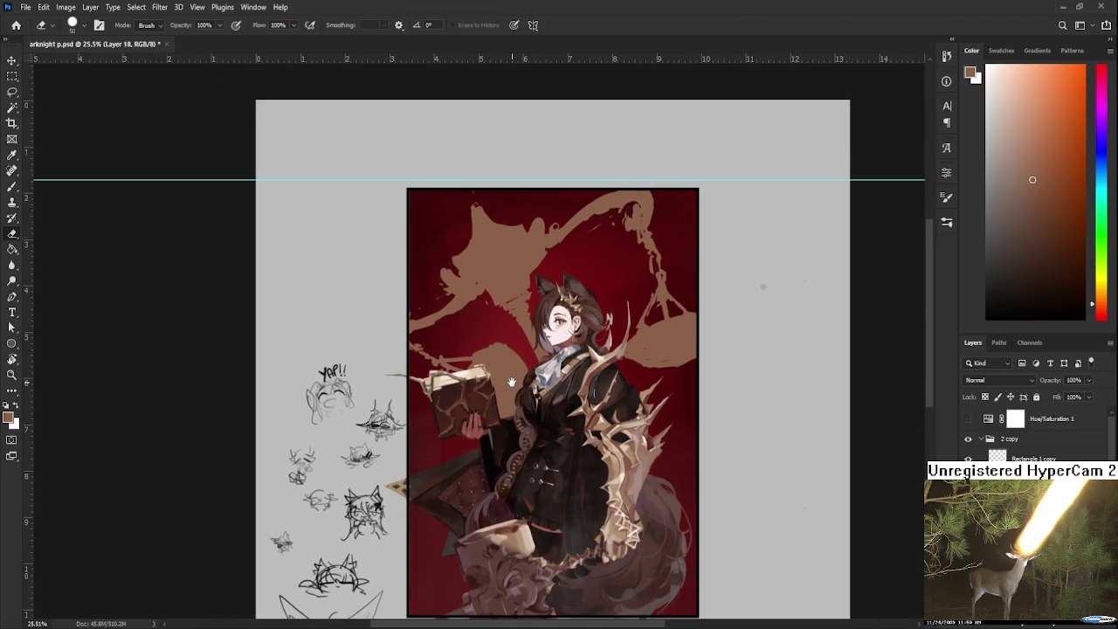
{"action": "key", "text": "l"}
{"action": "mouse_move", "coordinate": [418, 348]}
{"action": "left_mouse_down"}
{"action": "mouse_move", "coordinate": [385, 384]}
{"action": "mouse_move", "coordinate": [537, 437]}
{"action": "mouse_move", "coordinate": [542, 397]}
{"action": "mouse_move", "coordinate": [419, 348]}
{"action": "left_mouse_up"}
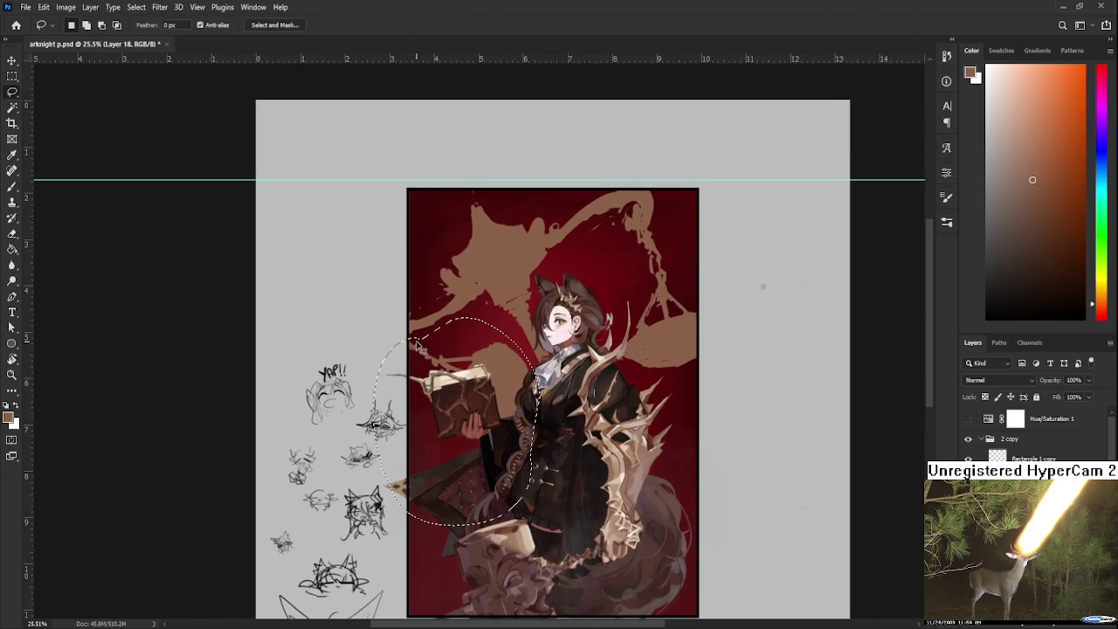
{"action": "key", "text": "ctrl+t"}
{"action": "mouse_move", "coordinate": [537, 442]}
{"action": "left_mouse_down"}
{"action": "mouse_move", "coordinate": [530, 430]}
{"action": "mouse_move", "coordinate": [473, 434]}
{"action": "left_mouse_up"}
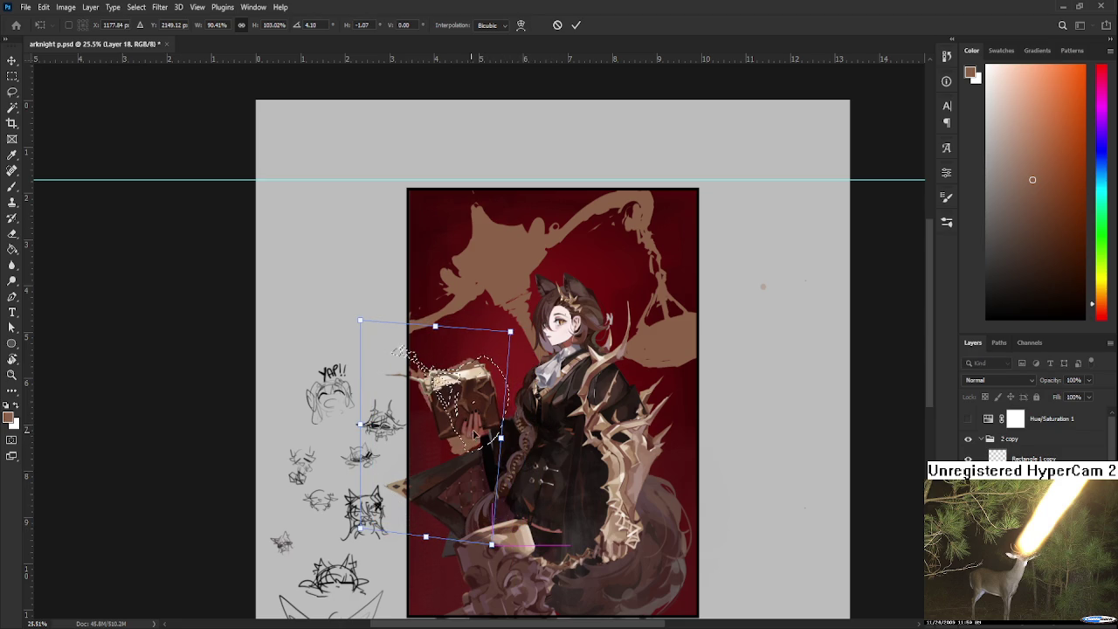
{"action": "left_click_drag", "start_coordinate": [472, 434], "coordinate": [506, 395]}
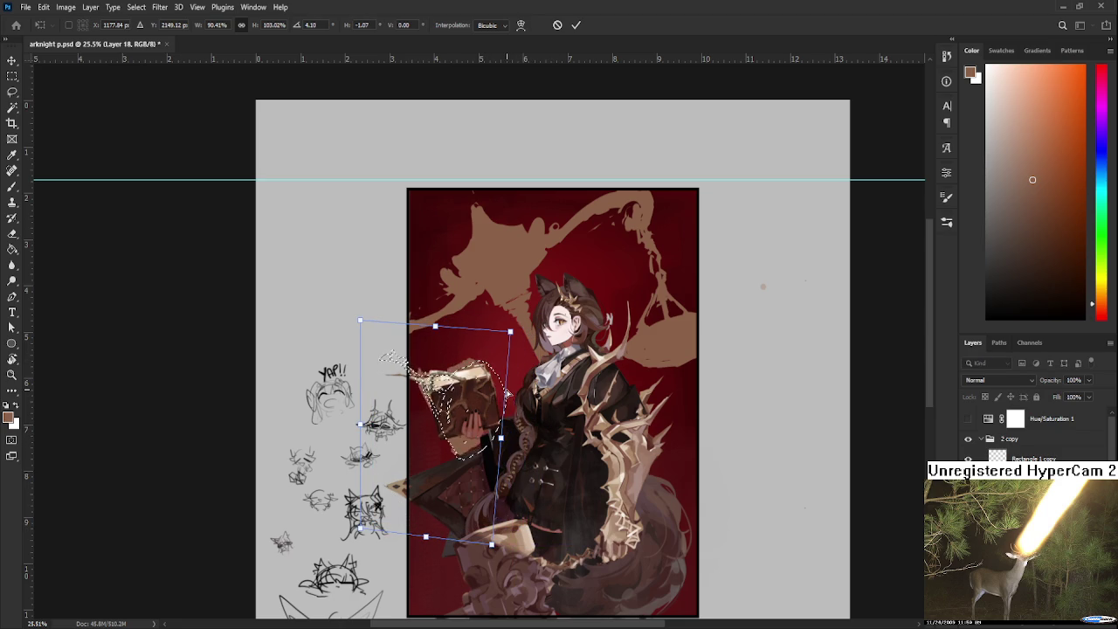
{"action": "key", "text": "Return"}
{"action": "key", "text": "ctrl+d"}
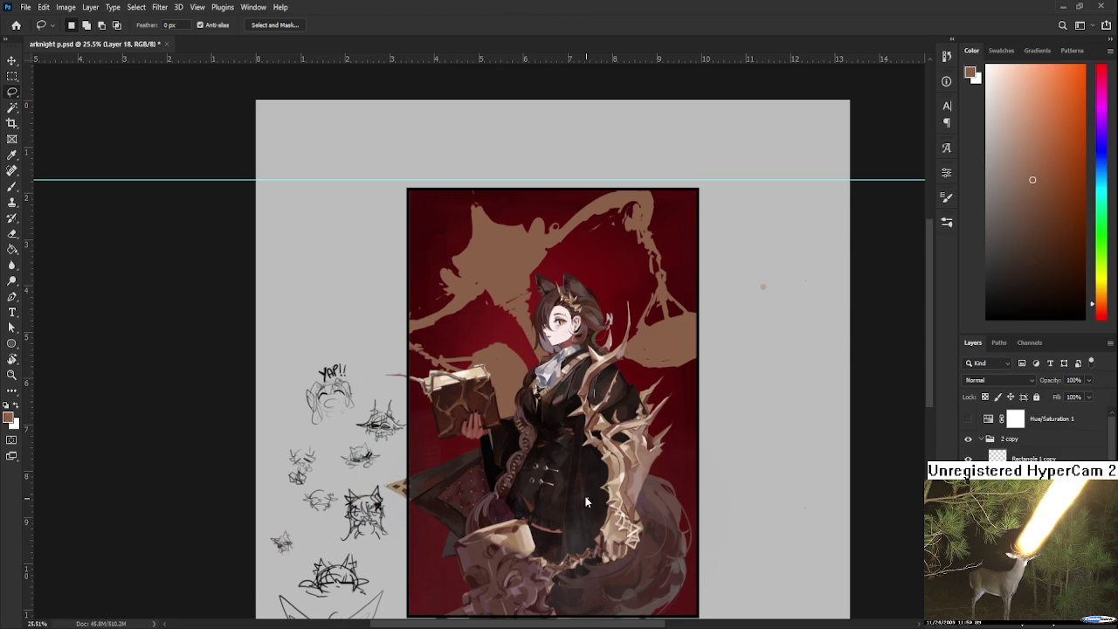
Step: Select the book and arm again and rotate them to a new angle
{"action": "scroll", "coordinate": [516, 380], "scroll_direction": "down", "scroll_amount": 1}
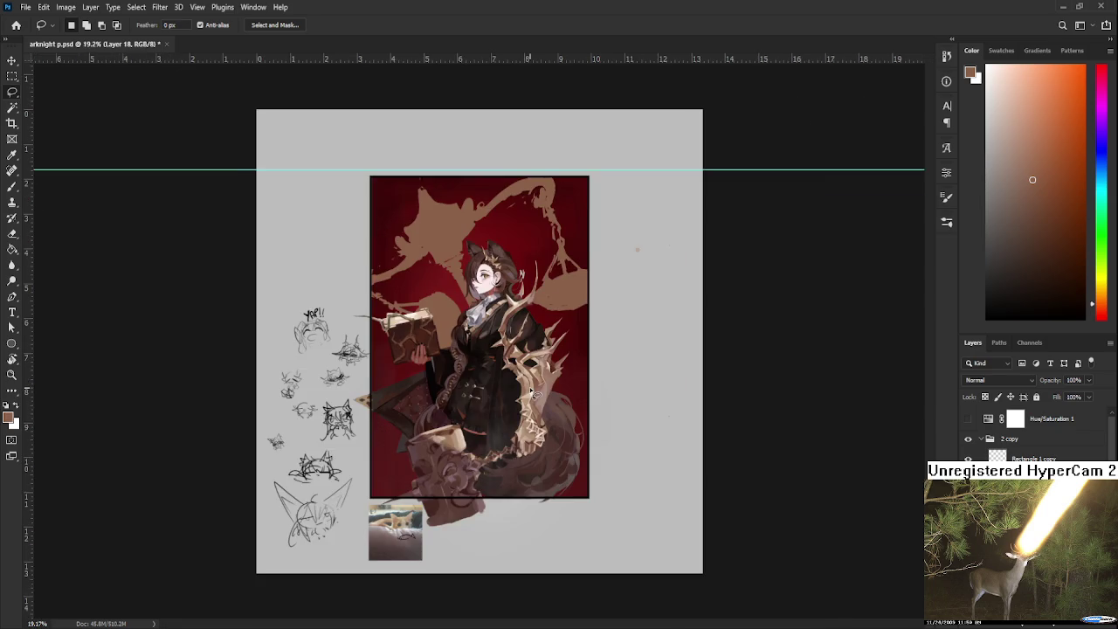
{"action": "scroll", "coordinate": [530, 385], "scroll_direction": "down", "scroll_amount": 1}
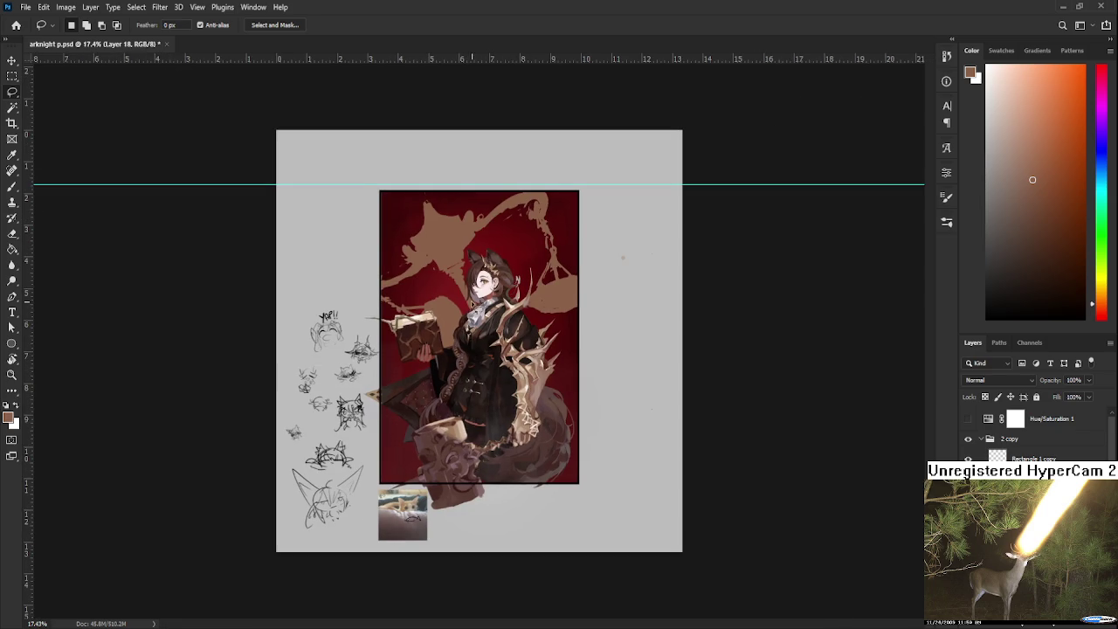
{"action": "scroll", "coordinate": [427, 273], "scroll_direction": "up", "scroll_amount": 1}
{"action": "scroll", "coordinate": [433, 297], "scroll_direction": "up", "scroll_amount": 1}
{"action": "left_click_drag", "start_coordinate": [435, 308], "coordinate": [505, 371]}
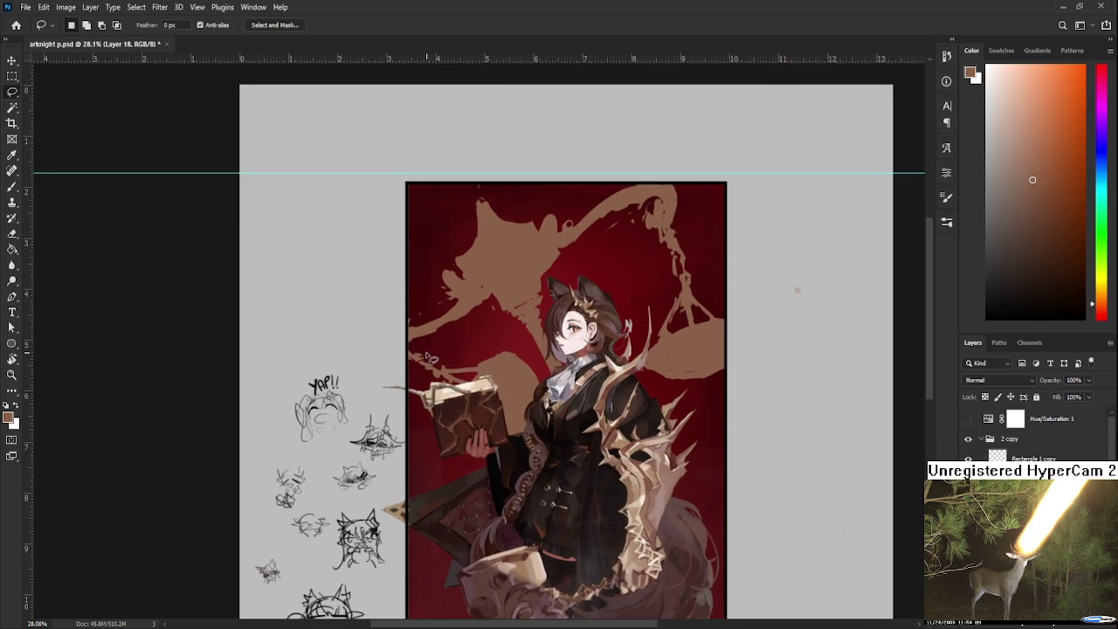
{"action": "mouse_move", "coordinate": [404, 347]}
{"action": "left_mouse_down"}
{"action": "mouse_move", "coordinate": [527, 374]}
{"action": "mouse_move", "coordinate": [457, 385]}
{"action": "mouse_move", "coordinate": [605, 416]}
{"action": "left_mouse_up"}
{"action": "key", "text": "ctrl+t"}
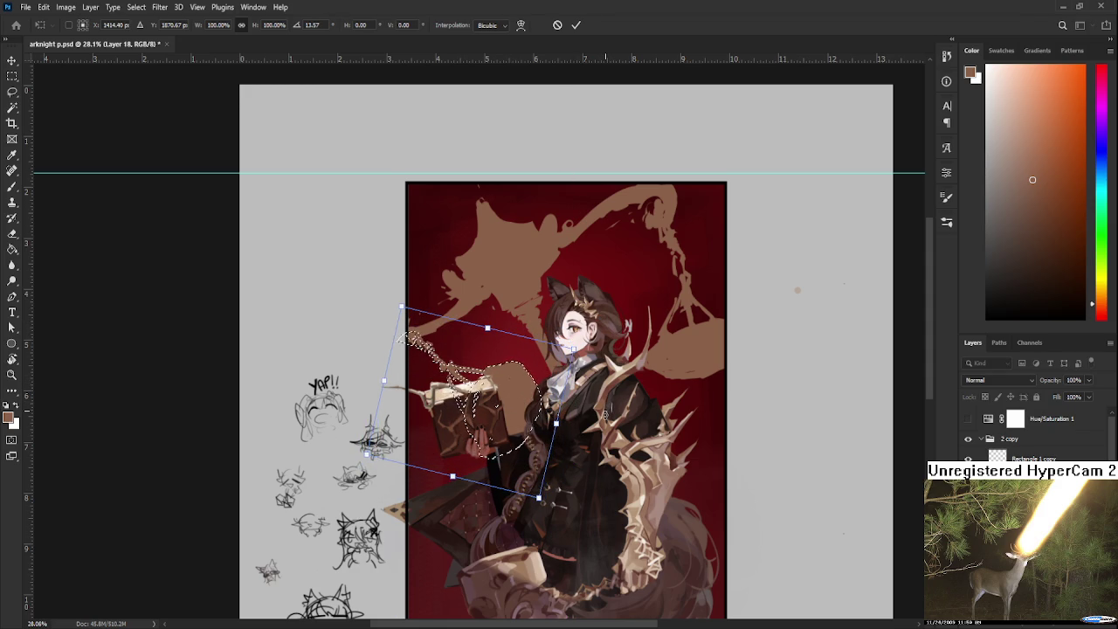
{"action": "key", "text": "Return"}
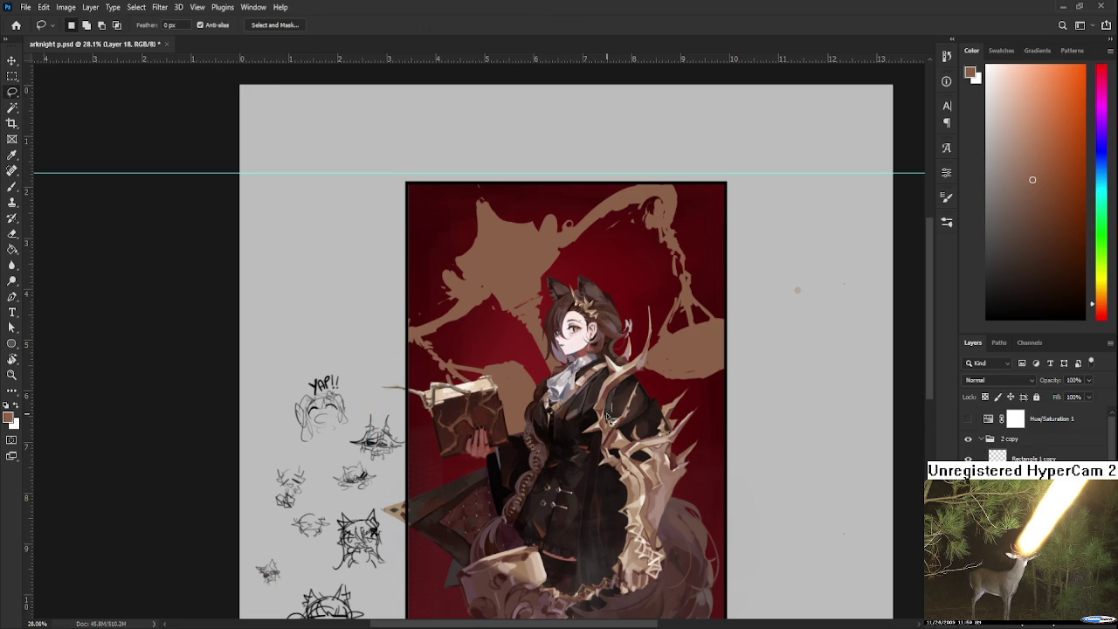
{"action": "scroll", "coordinate": [606, 417], "scroll_direction": "down", "scroll_amount": 2}
{"action": "scroll", "coordinate": [459, 259], "scroll_direction": "up", "scroll_amount": 2}
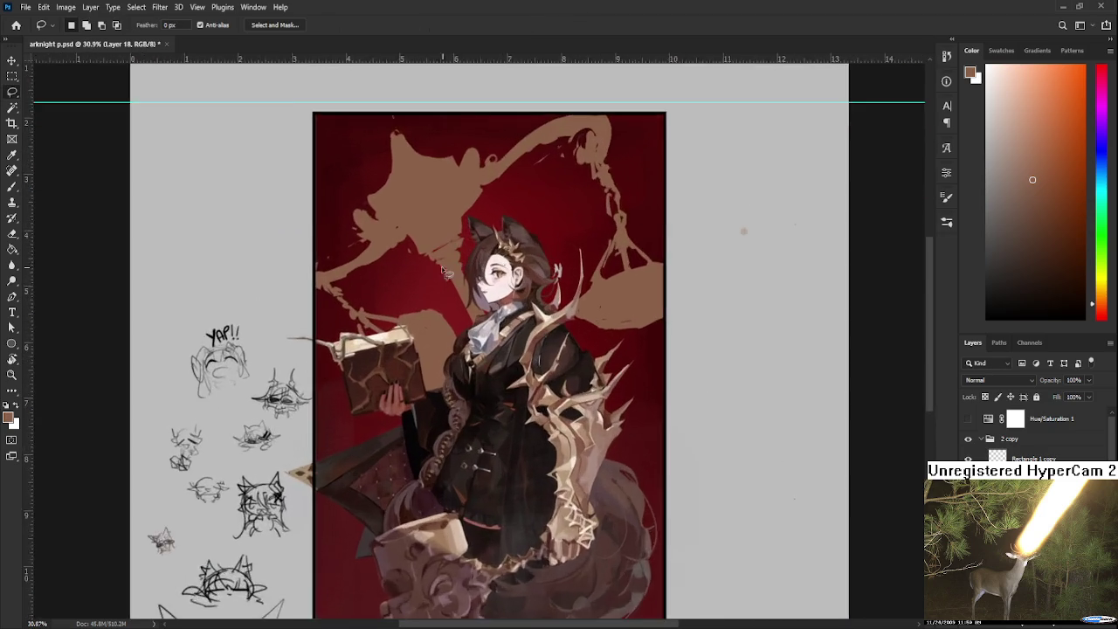
{"action": "scroll", "coordinate": [432, 317], "scroll_direction": "up", "scroll_amount": 2}
Step: Paint brown to extend the silhouette's top edge beside the girl's hair
{"action": "key", "text": "r"}
{"action": "left_click_drag", "start_coordinate": [433, 316], "coordinate": [355, 376]}
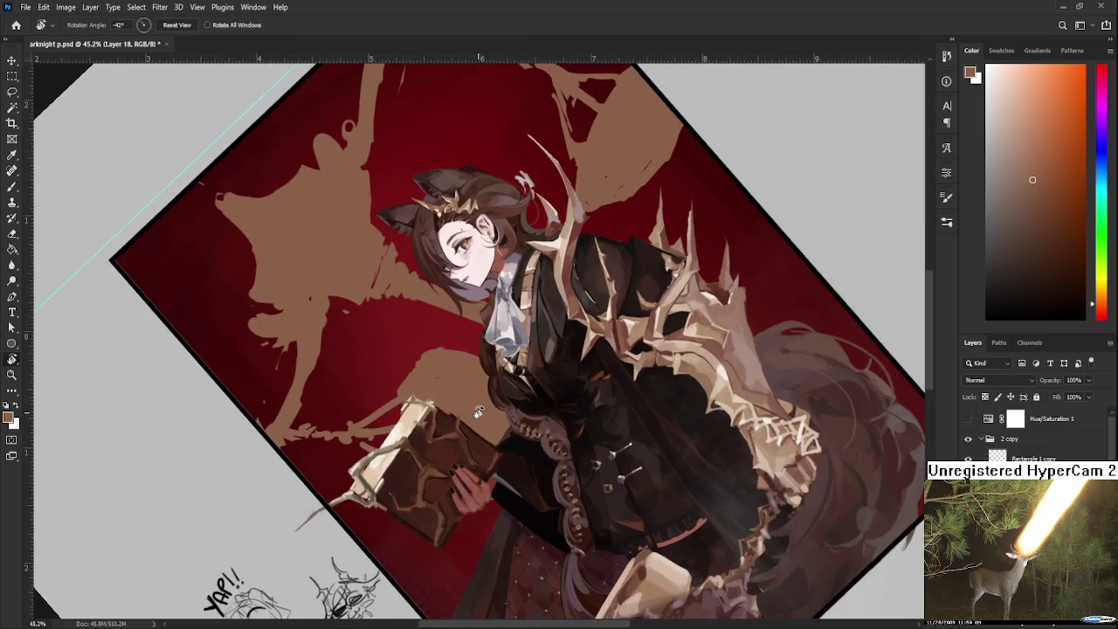
{"action": "key", "text": "b"}
{"action": "key", "text": "e"}
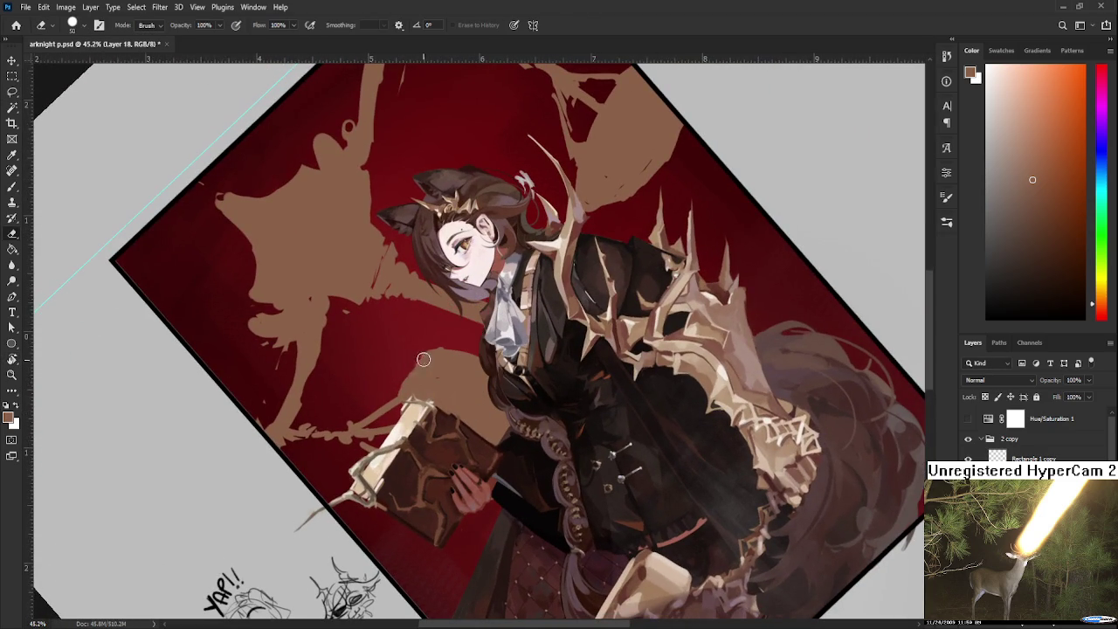
{"action": "key", "text": "b"}
{"action": "left_click_drag", "start_coordinate": [441, 360], "coordinate": [480, 354]}
{"action": "left_click_drag", "start_coordinate": [423, 355], "coordinate": [487, 358]}
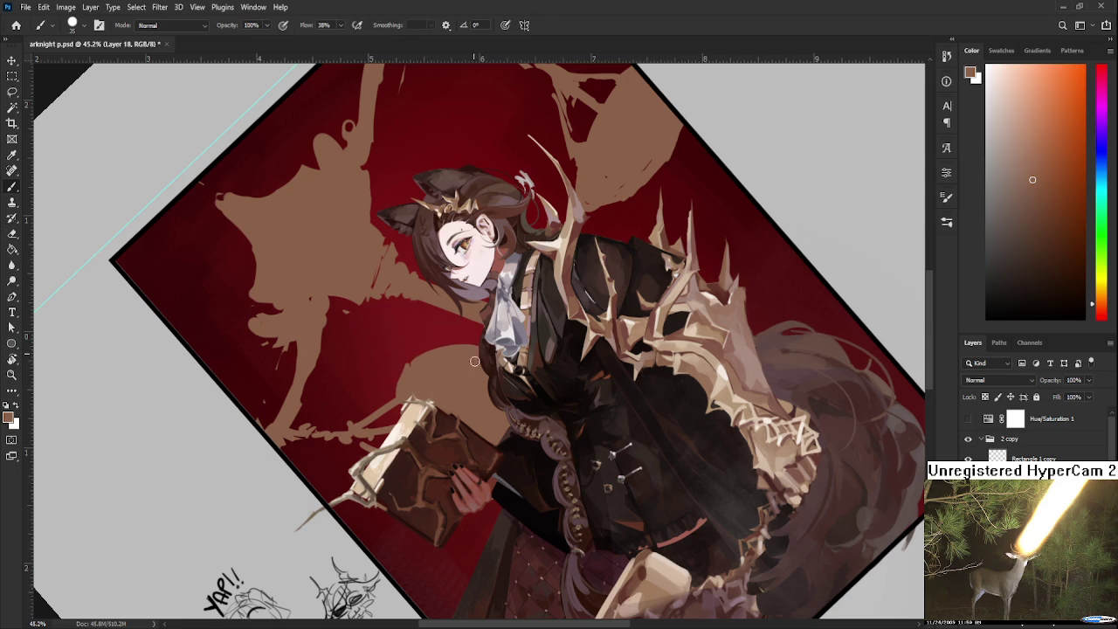
{"action": "key", "text": "e"}
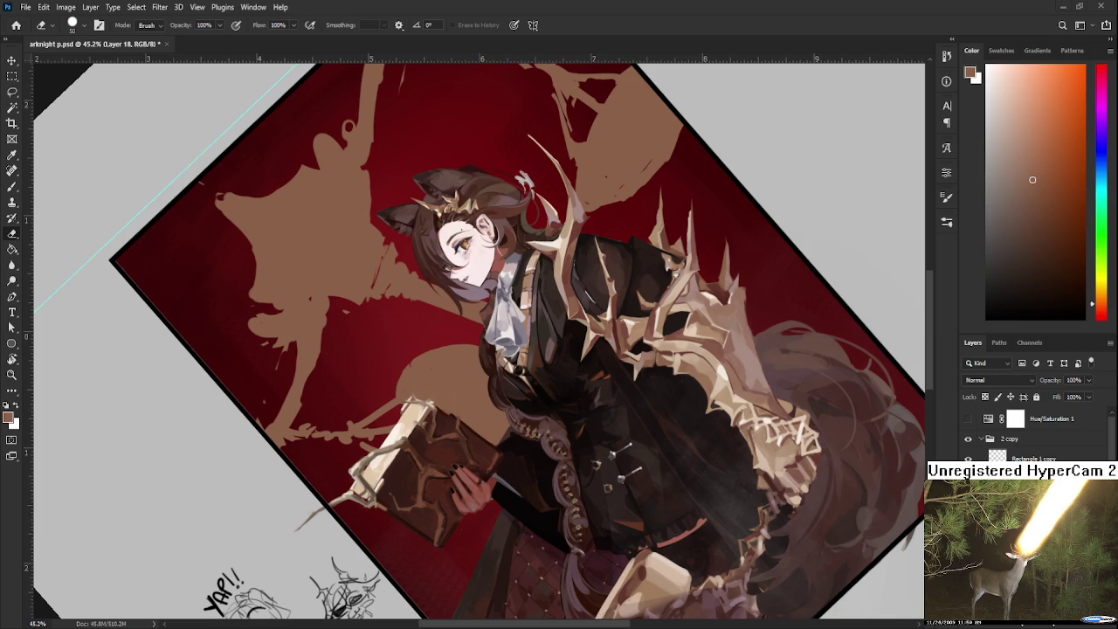
Step: Turn the view closer to upright and zoom out to review the whole composition
{"action": "scroll", "coordinate": [787, 510], "scroll_direction": "down", "scroll_amount": 3}
{"action": "key", "text": "r"}
{"action": "mouse_move", "coordinate": [649, 424]}
{"action": "left_mouse_down"}
{"action": "mouse_move", "coordinate": [608, 499]}
{"action": "mouse_move", "coordinate": [525, 393]}
{"action": "left_mouse_up"}
{"action": "scroll", "coordinate": [471, 327], "scroll_direction": "up", "scroll_amount": 1}
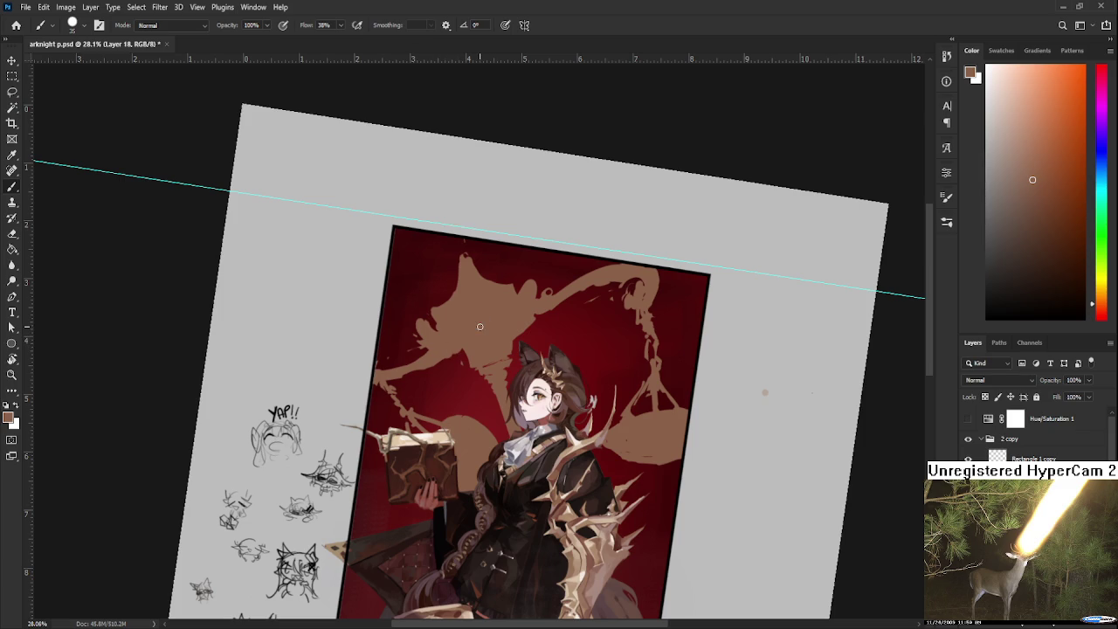
{"action": "scroll", "coordinate": [480, 326], "scroll_direction": "down", "scroll_amount": 1}
{"action": "scroll", "coordinate": [480, 326], "scroll_direction": "down", "scroll_amount": 1}
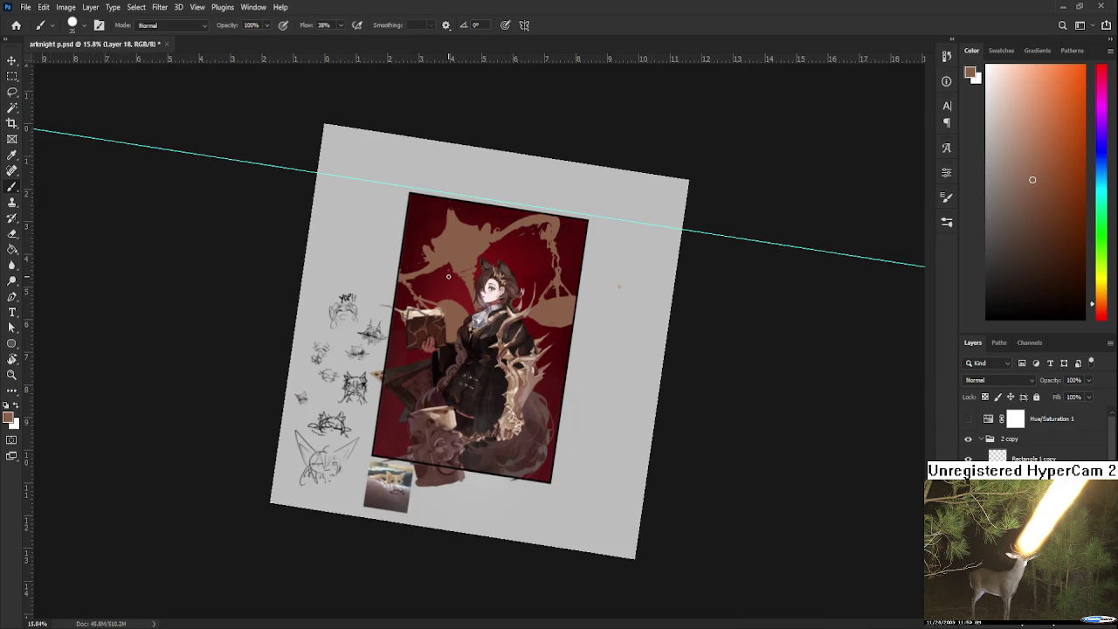
{"action": "scroll", "coordinate": [448, 277], "scroll_direction": "up", "scroll_amount": 2}
{"action": "left_click_drag", "start_coordinate": [326, 253], "coordinate": [436, 350]}
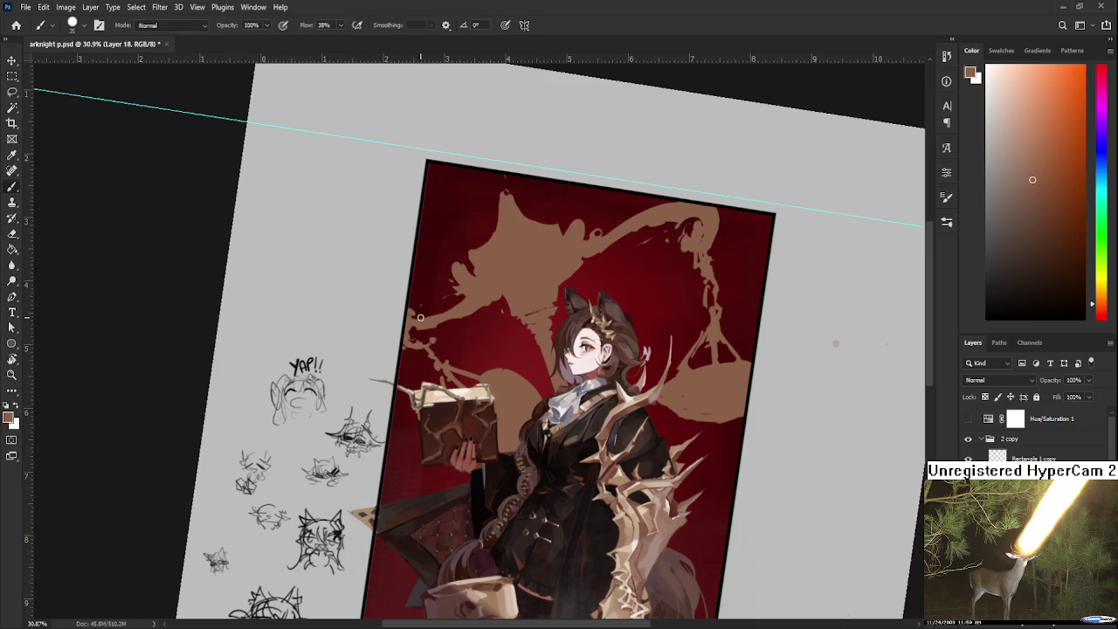
{"action": "key", "text": "e"}
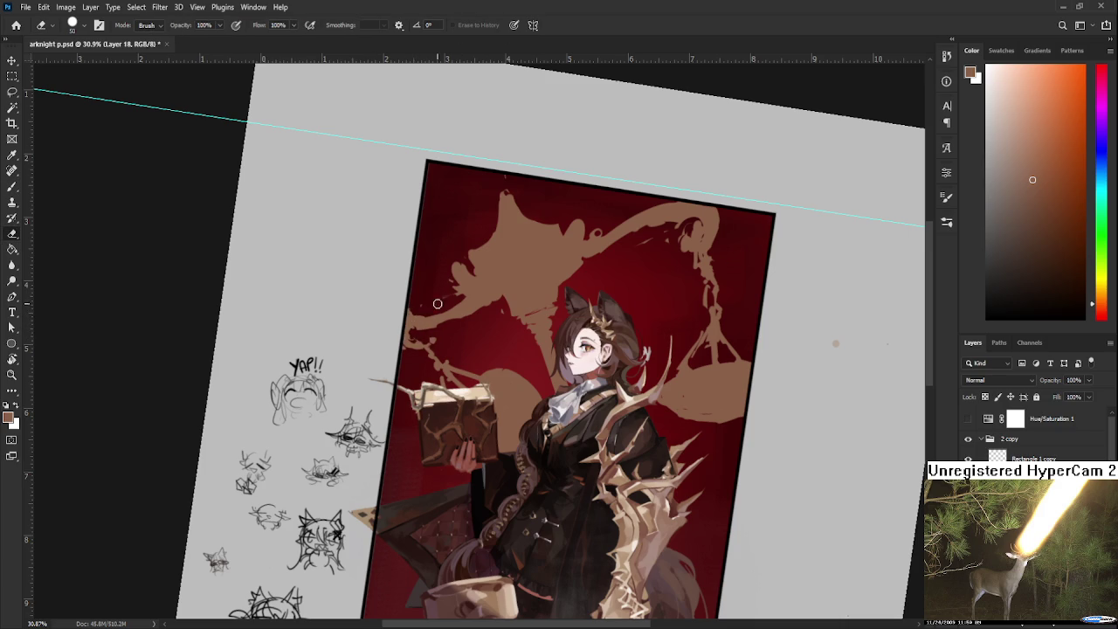
{"action": "scroll", "coordinate": [441, 301], "scroll_direction": "down", "scroll_amount": 4}
{"action": "scroll", "coordinate": [447, 278], "scroll_direction": "down", "scroll_amount": 2}
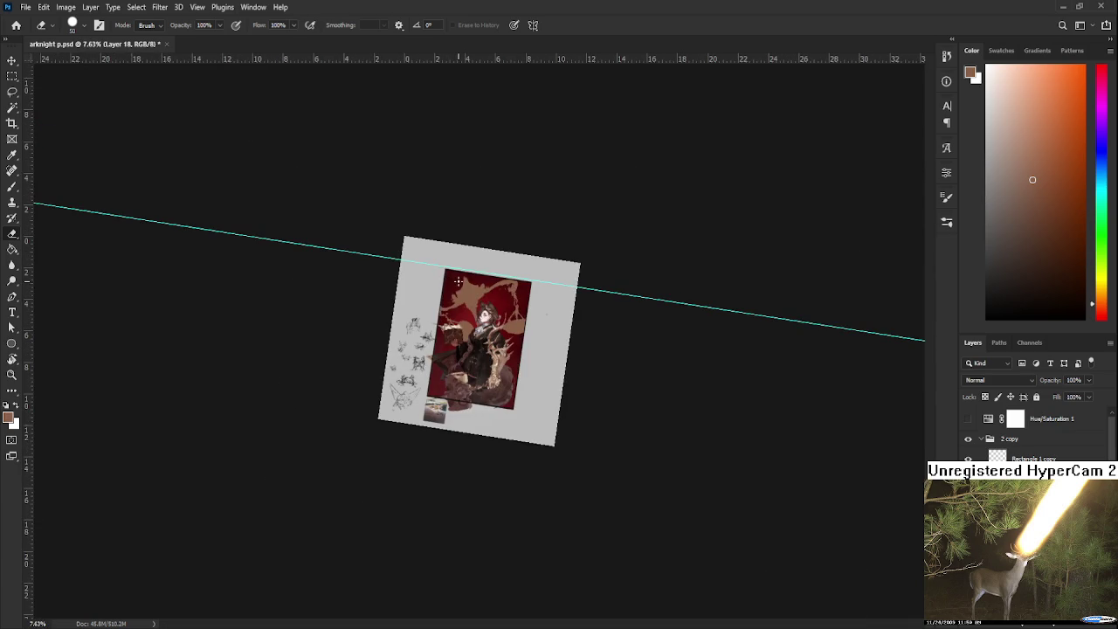
{"action": "scroll", "coordinate": [457, 281], "scroll_direction": "up", "scroll_amount": 1}
{"action": "scroll", "coordinate": [262, 323], "scroll_direction": "up", "scroll_amount": 2}
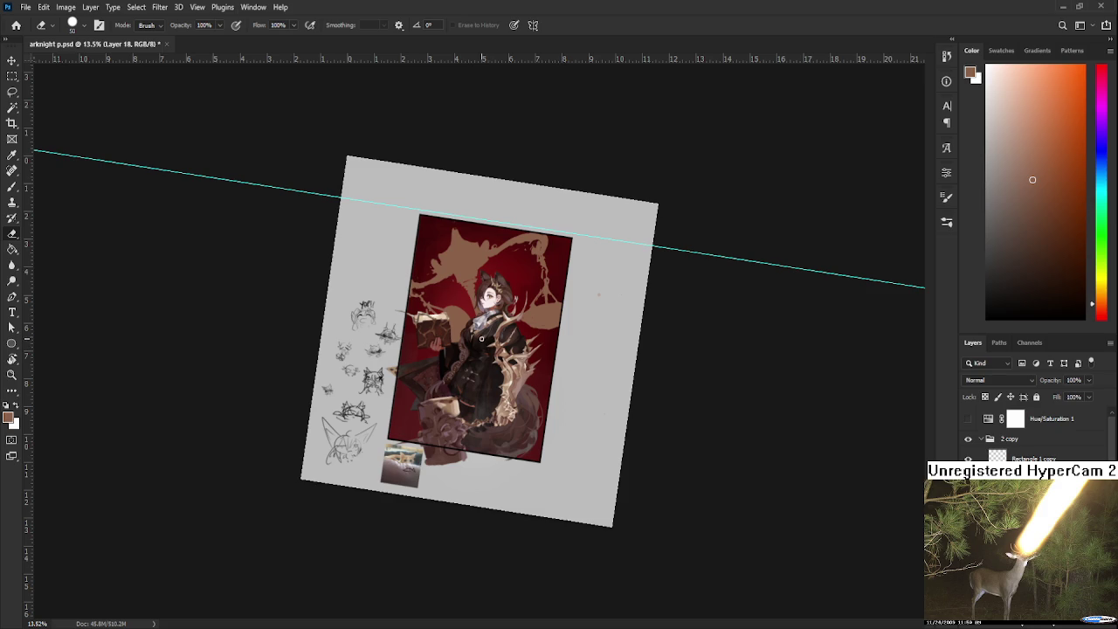
Step: Zoom in and rotate the view counter-clockwise around the book
{"action": "scroll", "coordinate": [486, 344], "scroll_direction": "up", "scroll_amount": 2}
{"action": "scroll", "coordinate": [472, 349], "scroll_direction": "up", "scroll_amount": 1}
{"action": "scroll", "coordinate": [461, 370], "scroll_direction": "up", "scroll_amount": 2}
{"action": "key", "text": "r"}
{"action": "mouse_move", "coordinate": [637, 428]}
{"action": "left_mouse_down"}
{"action": "mouse_move", "coordinate": [509, 362]}
{"action": "mouse_move", "coordinate": [468, 361]}
{"action": "left_mouse_up"}
{"action": "key", "text": "e"}
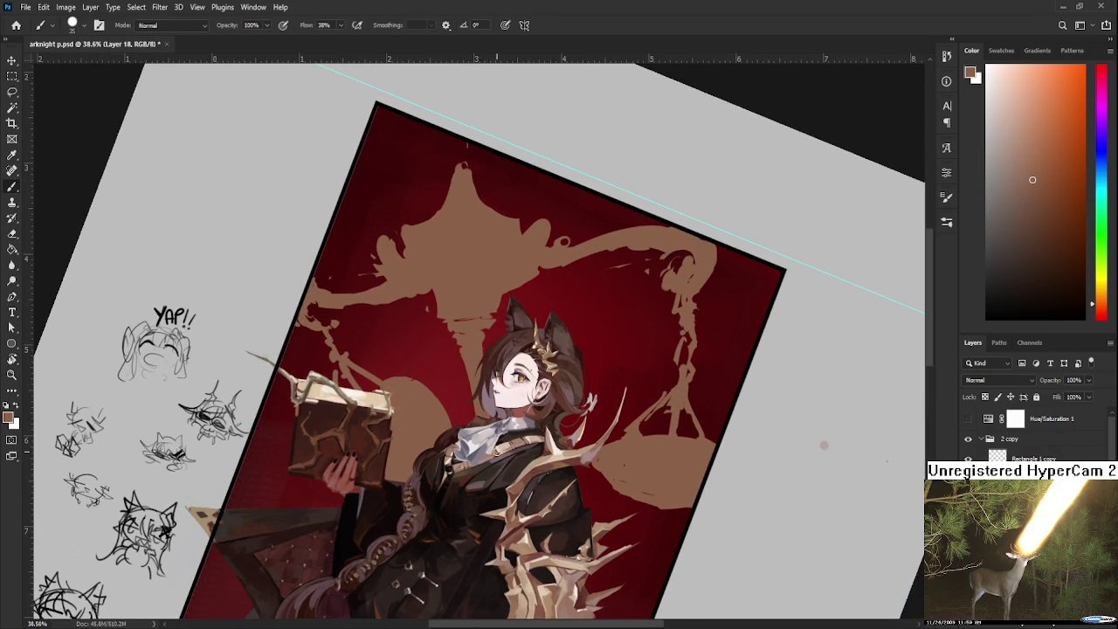
{"action": "scroll", "coordinate": [464, 375], "scroll_direction": "up", "scroll_amount": 5}
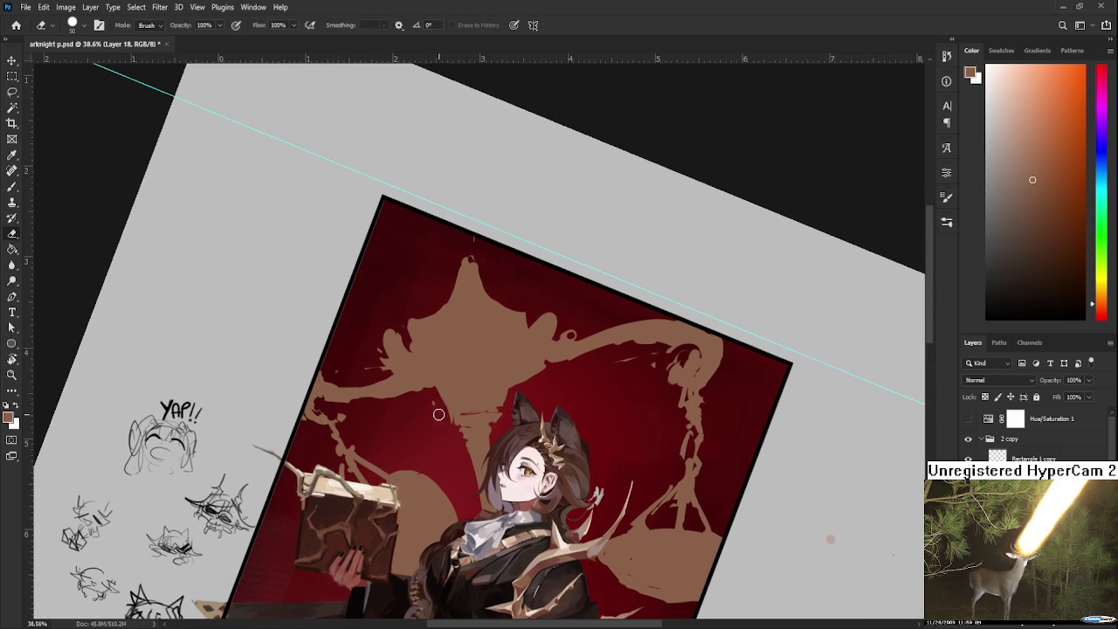
Step: Turn the view back toward upright and start a lasso around the book and arm
{"action": "key", "text": "r"}
{"action": "mouse_move", "coordinate": [446, 427]}
{"action": "left_mouse_down"}
{"action": "mouse_move", "coordinate": [600, 418]}
{"action": "mouse_move", "coordinate": [586, 422]}
{"action": "left_mouse_up"}
{"action": "scroll", "coordinate": [600, 416], "scroll_direction": "down", "scroll_amount": 5}
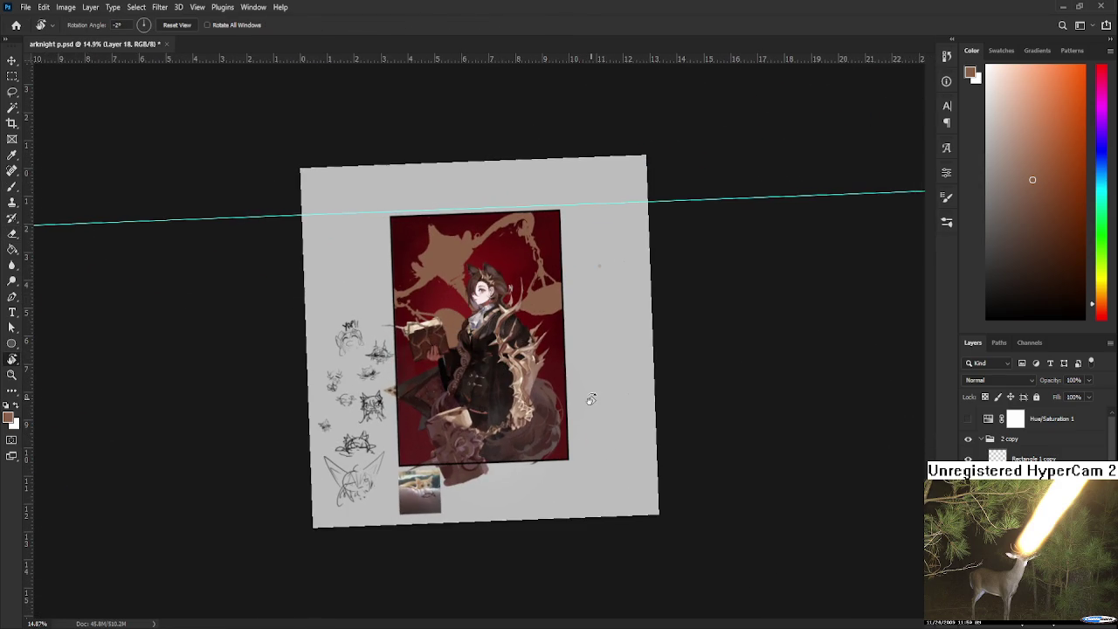
{"action": "scroll", "coordinate": [429, 265], "scroll_direction": "up", "scroll_amount": 2}
{"action": "scroll", "coordinate": [435, 306], "scroll_direction": "up", "scroll_amount": 1}
{"action": "key", "text": "l"}
{"action": "mouse_move", "coordinate": [389, 278]}
{"action": "left_mouse_down"}
{"action": "mouse_move", "coordinate": [513, 452]}
{"action": "mouse_move", "coordinate": [458, 301]}
{"action": "left_mouse_up"}
Step: Move the book and arm up and right, scale them to 93.3%, and commit
{"action": "key", "text": "ctrl+t"}
{"action": "left_click_drag", "start_coordinate": [402, 339], "coordinate": [394, 347]}
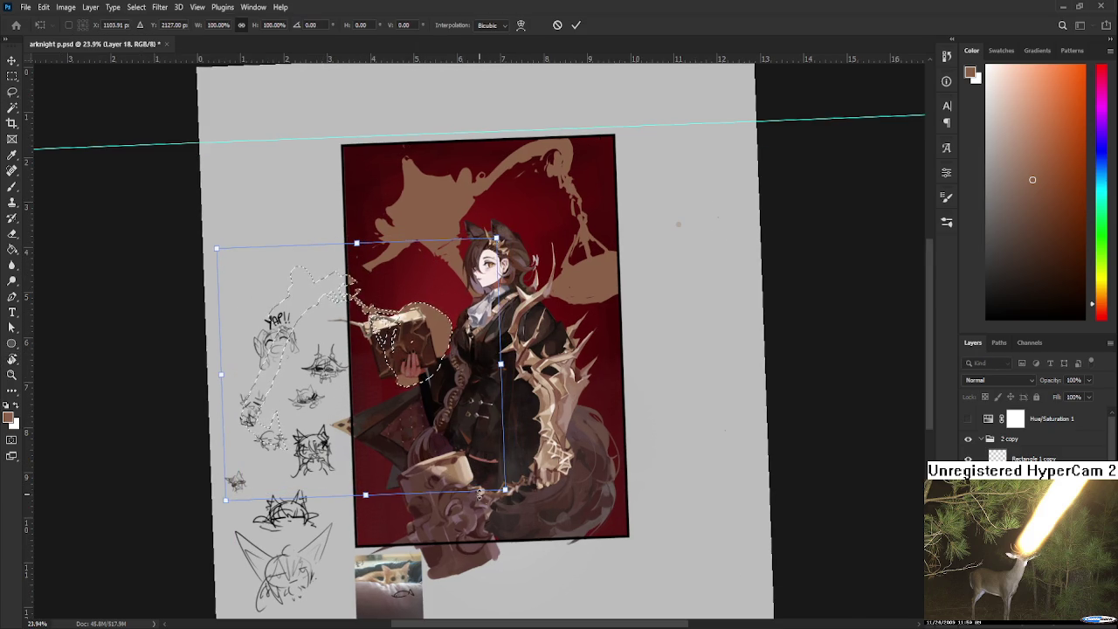
{"action": "left_click_drag", "start_coordinate": [500, 363], "coordinate": [518, 363]}
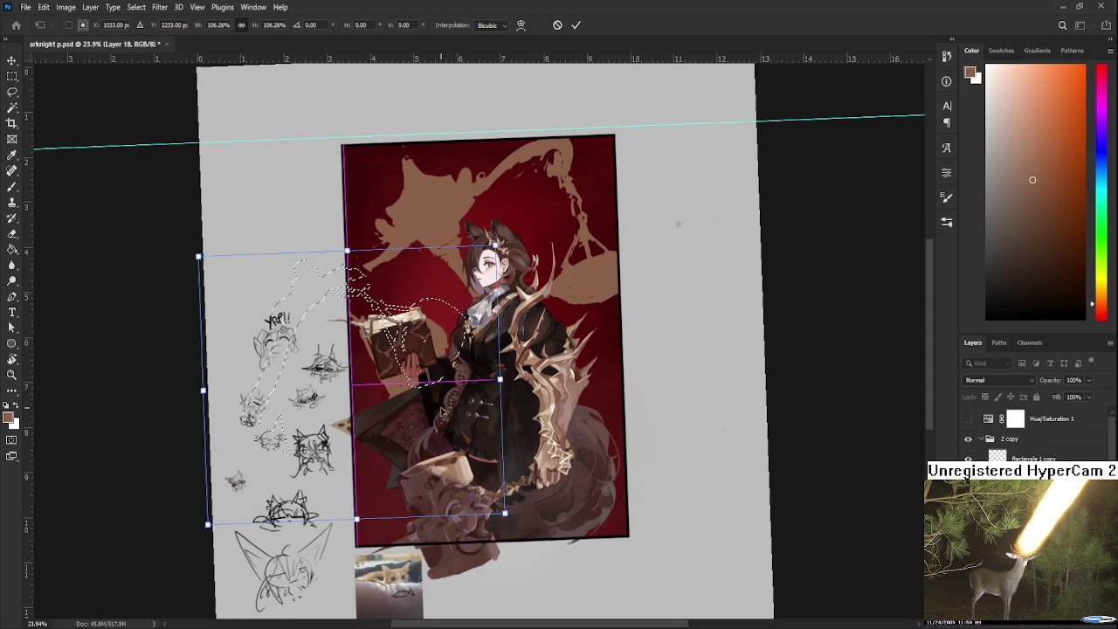
{"action": "key", "text": "ctrl+z"}
{"action": "left_click_drag", "start_coordinate": [411, 367], "coordinate": [424, 357]}
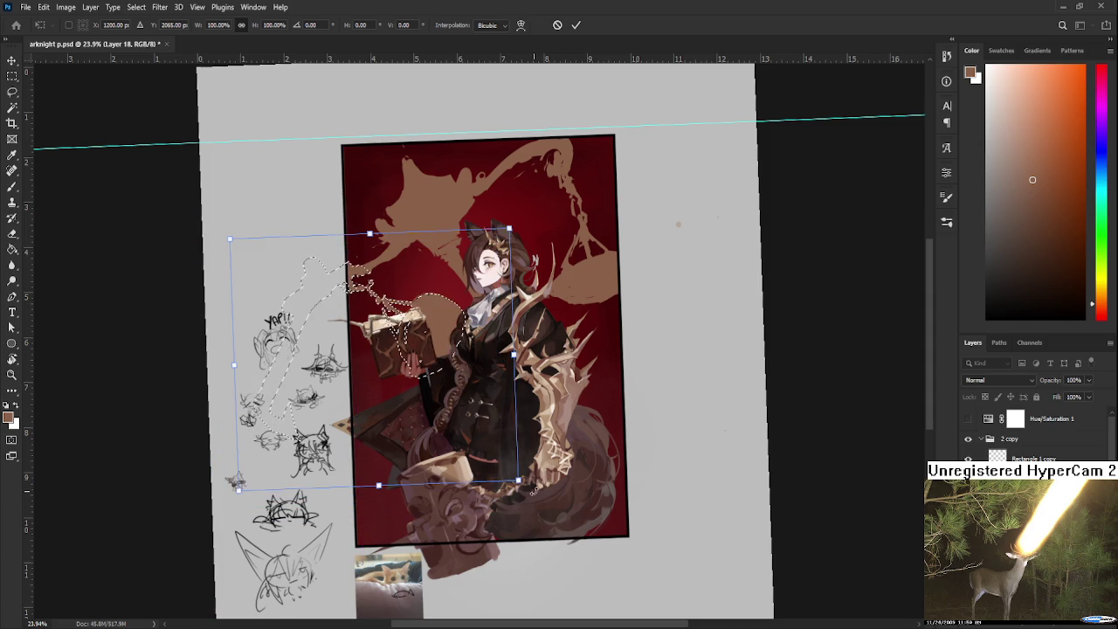
{"action": "left_click_drag", "start_coordinate": [519, 481], "coordinate": [505, 477]}
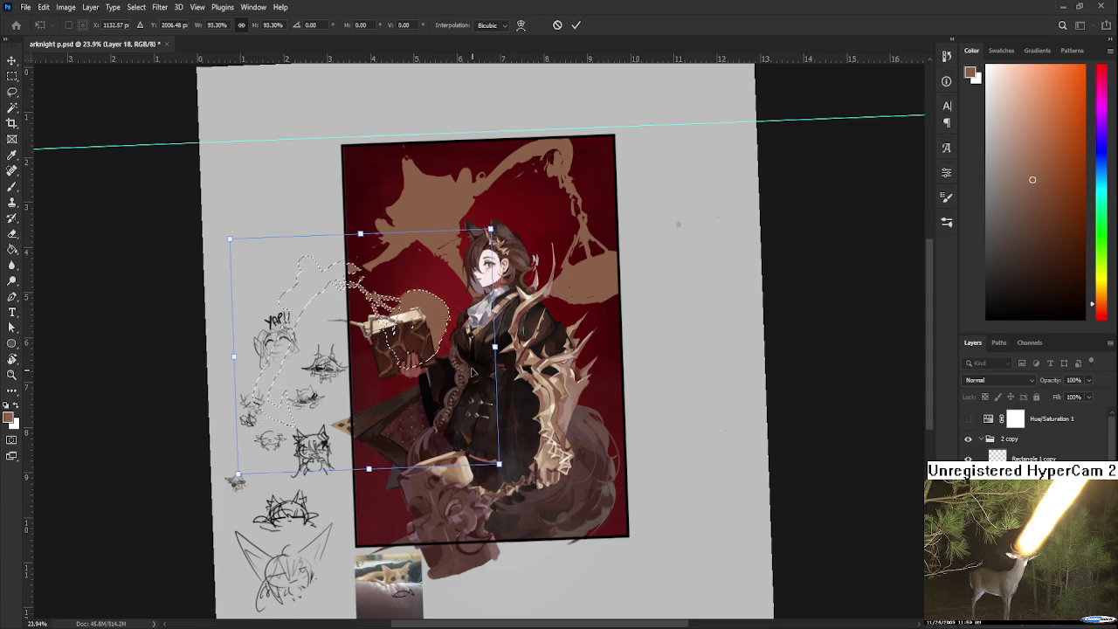
{"action": "left_click_drag", "start_coordinate": [483, 378], "coordinate": [490, 371]}
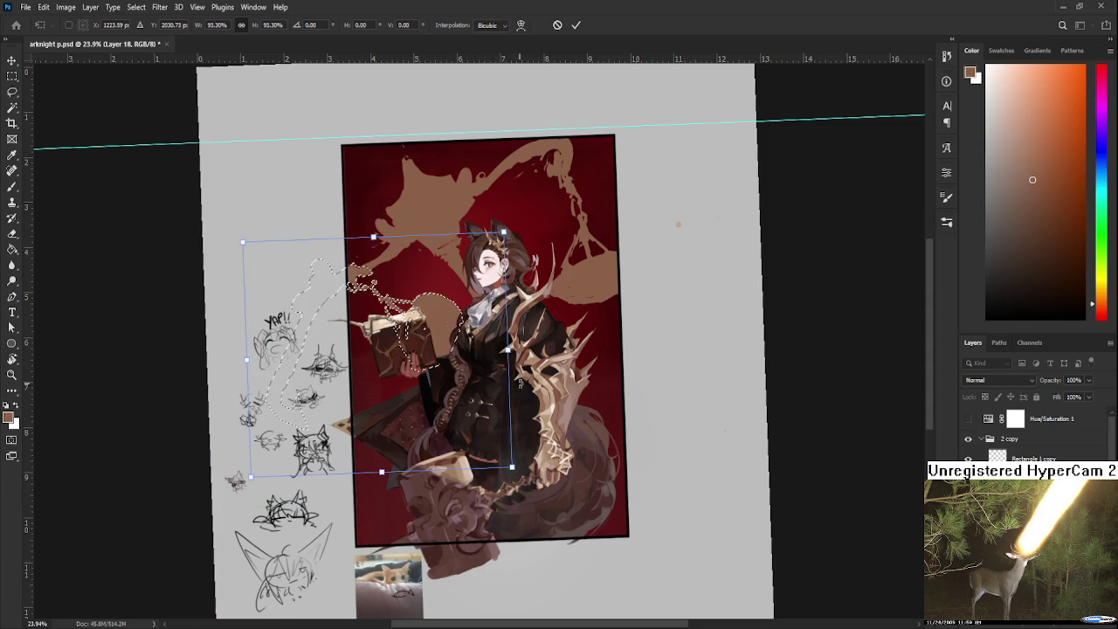
{"action": "scroll", "coordinate": [542, 385], "scroll_direction": "down", "scroll_amount": 1}
{"action": "key", "text": "Return"}
{"action": "key", "text": "ctrl+d"}
{"action": "scroll", "coordinate": [644, 375], "scroll_direction": "down", "scroll_amount": 2}
{"action": "scroll", "coordinate": [494, 301], "scroll_direction": "down", "scroll_amount": 1}
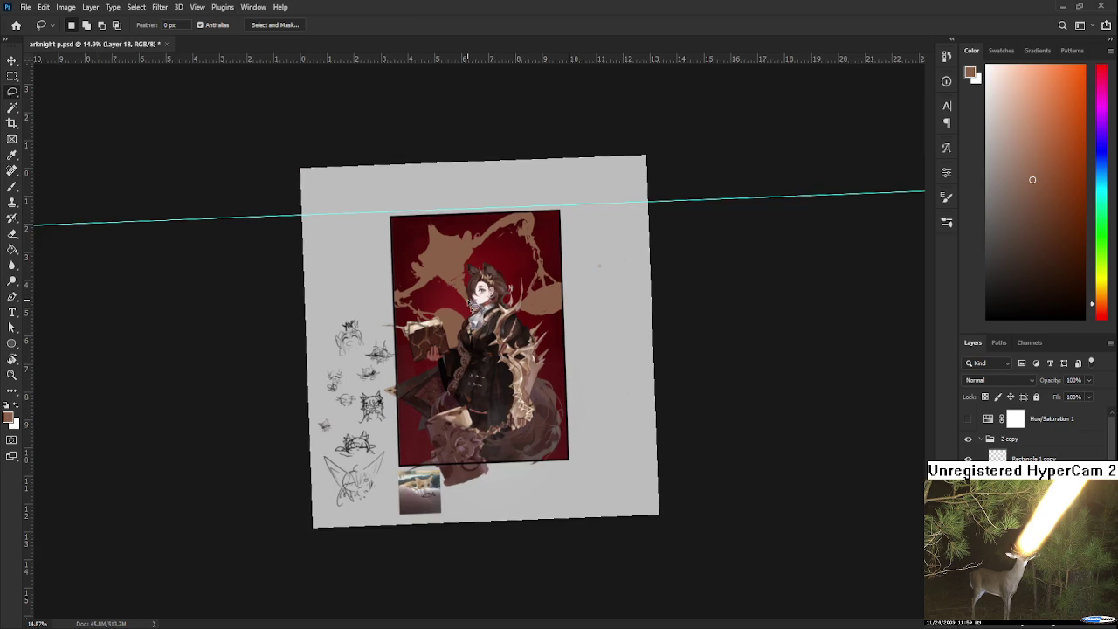
{"action": "scroll", "coordinate": [470, 303], "scroll_direction": "up", "scroll_amount": 2}
Step: Paint brown over the red area left of the splash beside the book
{"action": "scroll", "coordinate": [450, 311], "scroll_direction": "up", "scroll_amount": 1}
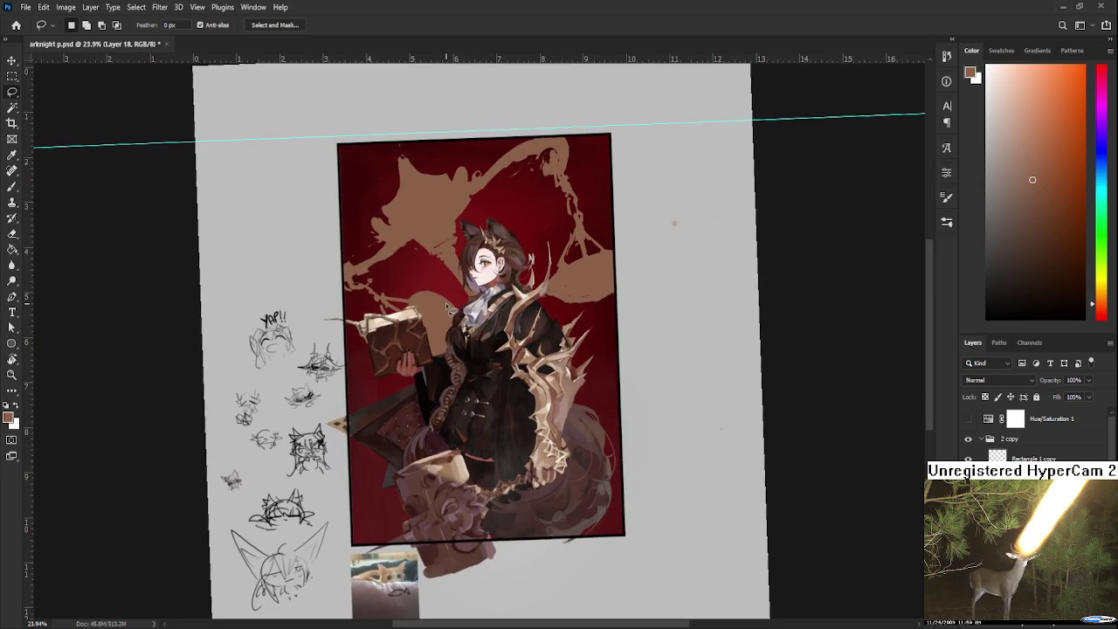
{"action": "left_click_drag", "start_coordinate": [414, 287], "coordinate": [490, 377]}
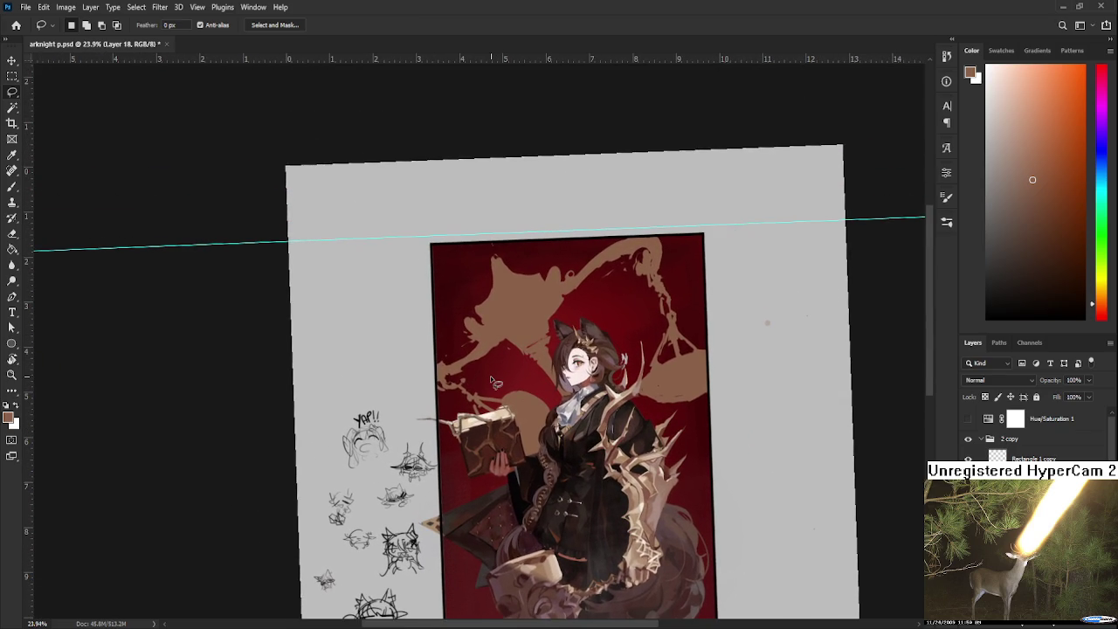
{"action": "mouse_move", "coordinate": [473, 375]}
{"action": "left_mouse_down"}
{"action": "mouse_move", "coordinate": [574, 469]}
{"action": "mouse_move", "coordinate": [450, 378]}
{"action": "mouse_move", "coordinate": [485, 343]}
{"action": "left_mouse_up"}
{"action": "scroll", "coordinate": [450, 378], "scroll_direction": "up", "scroll_amount": 1}
{"action": "key", "text": "e"}
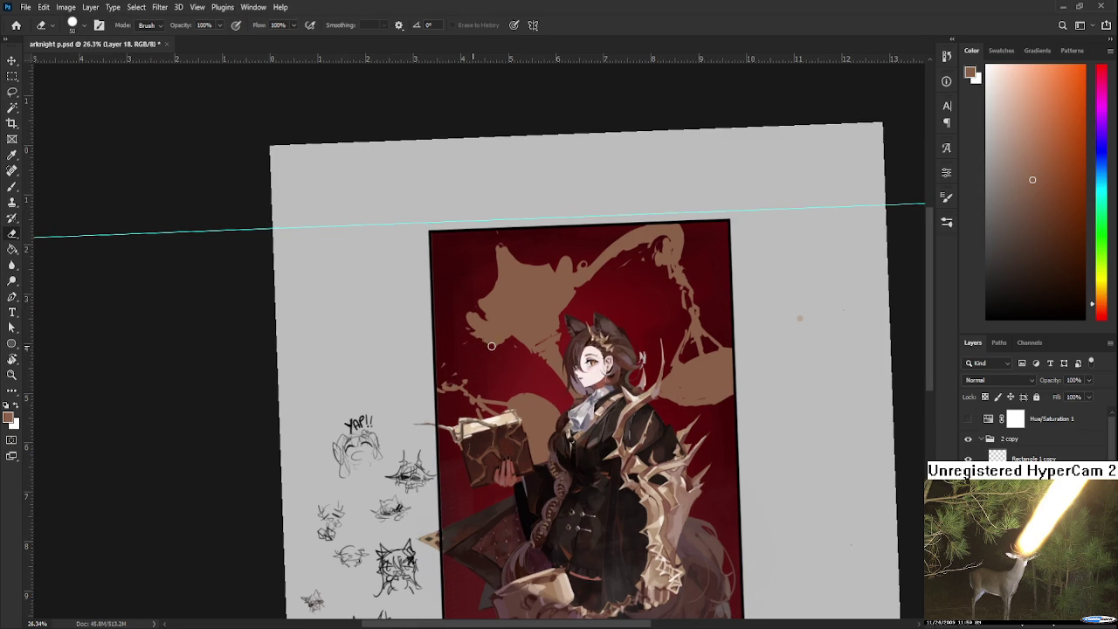
{"action": "key", "text": "b"}
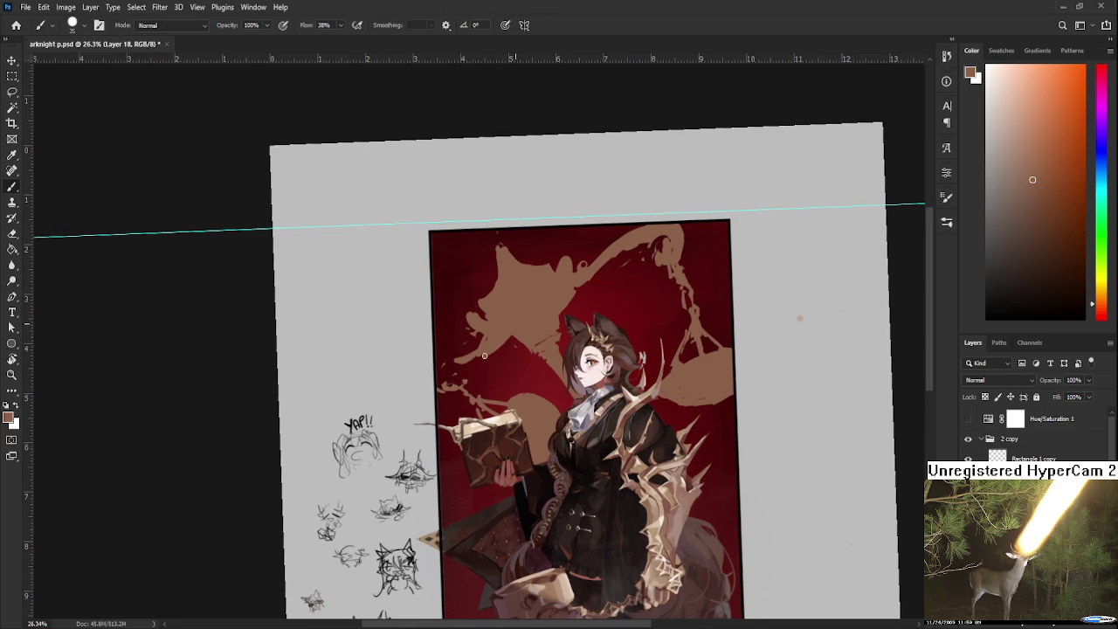
{"action": "left_click_drag", "start_coordinate": [463, 359], "coordinate": [441, 393]}
{"action": "key", "text": "e"}
{"action": "key", "text": "b"}
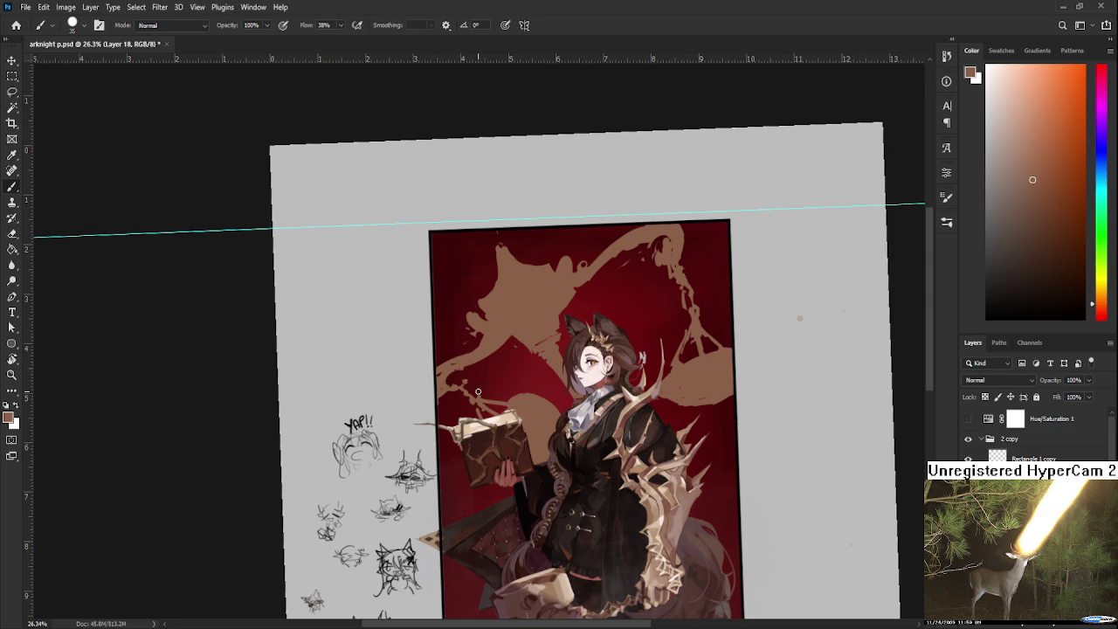
Step: Lasso the book and hand and rotate them about 5°, then deselect
{"action": "key", "text": "l"}
{"action": "left_click_drag", "start_coordinate": [447, 393], "coordinate": [455, 375]}
{"action": "key", "text": "ctrl+t"}
{"action": "left_click_drag", "start_coordinate": [604, 367], "coordinate": [590, 359]}
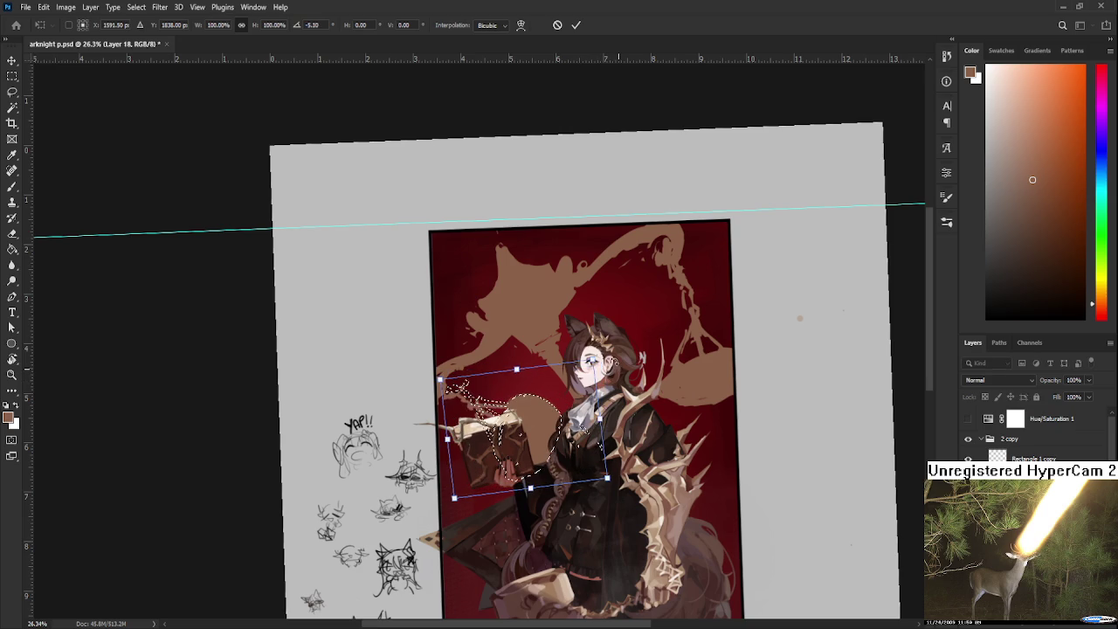
{"action": "key", "text": "Return"}
{"action": "key", "text": "ctrl+d"}
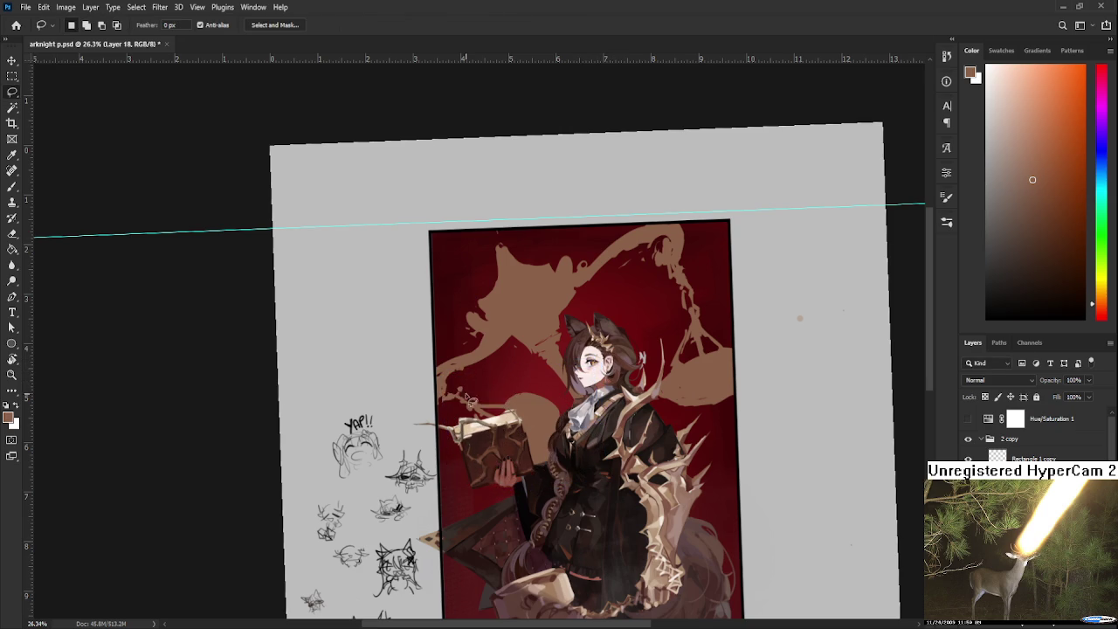
{"action": "key", "text": "b"}
{"action": "scroll", "coordinate": [489, 376], "scroll_direction": "down", "scroll_amount": 1}
{"action": "scroll", "coordinate": [542, 354], "scroll_direction": "down", "scroll_amount": 5}
{"action": "scroll", "coordinate": [574, 340], "scroll_direction": "down", "scroll_amount": 3}
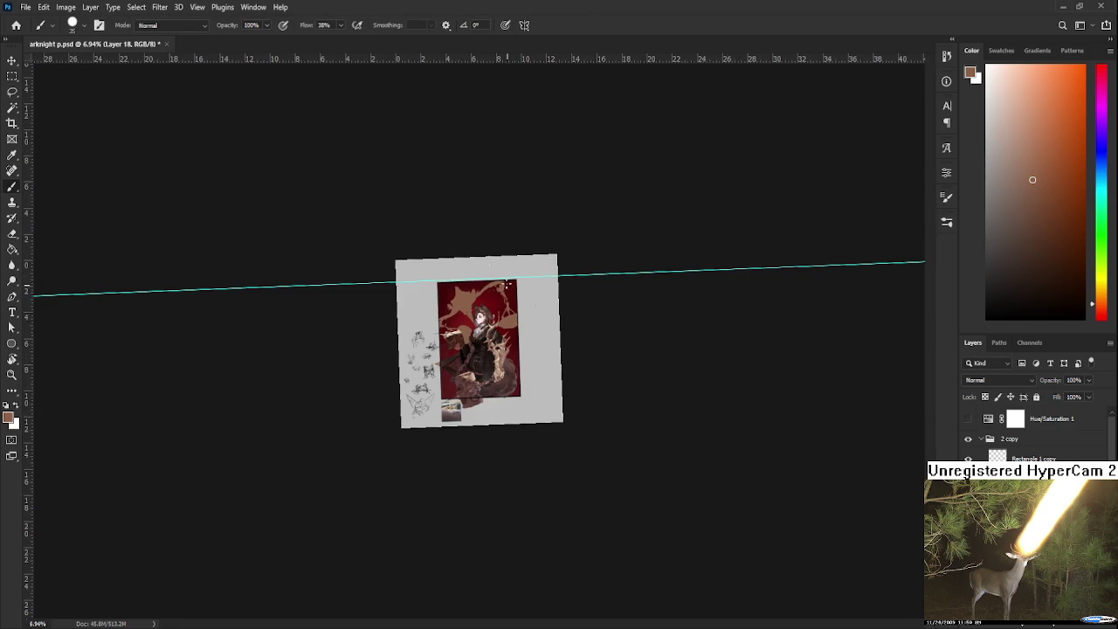
{"action": "scroll", "coordinate": [536, 309], "scroll_direction": "up", "scroll_amount": 2}
{"action": "scroll", "coordinate": [522, 332], "scroll_direction": "up", "scroll_amount": 1}
{"action": "scroll", "coordinate": [511, 334], "scroll_direction": "up", "scroll_amount": 1}
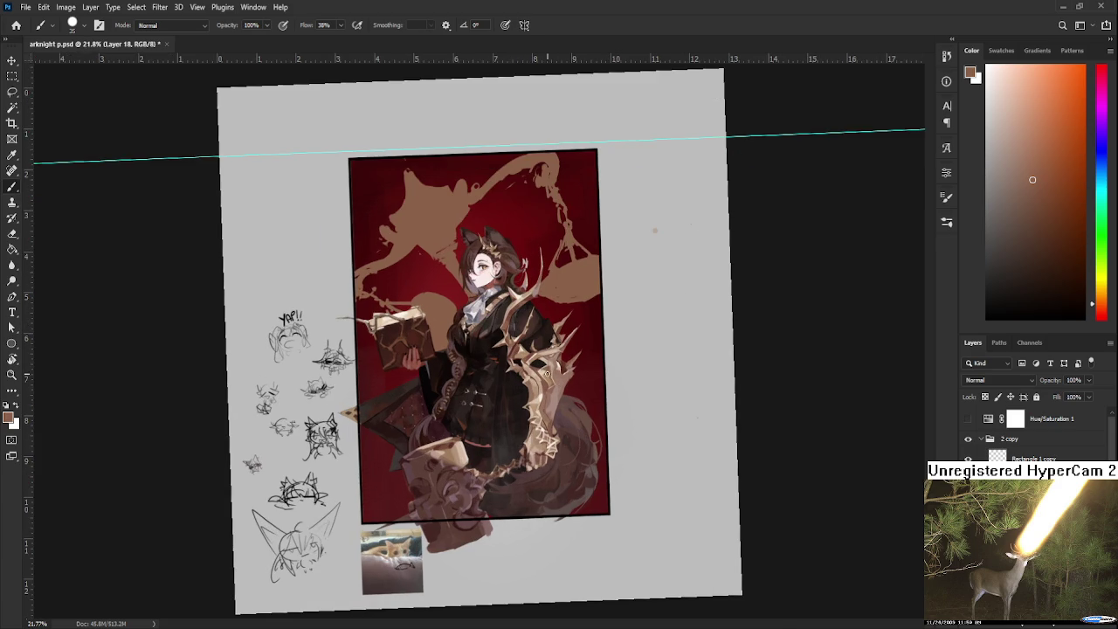